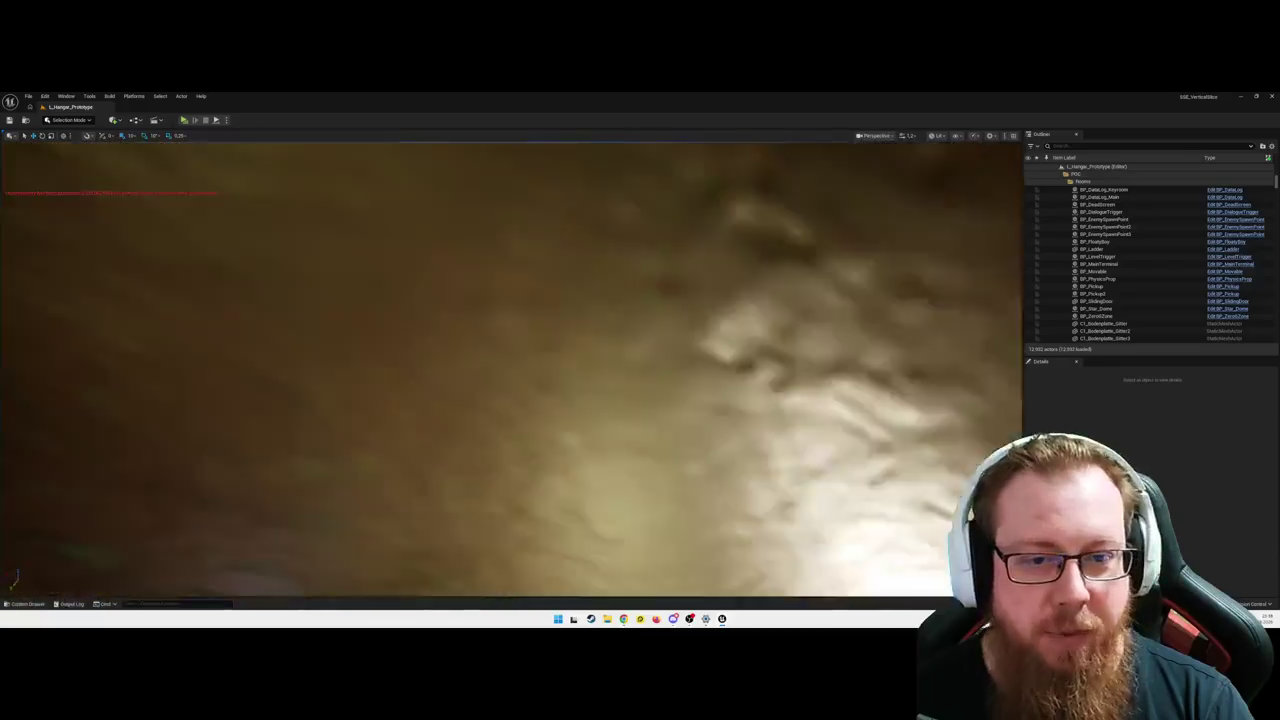
- Pull the camera back and orbit to see the greybox exterior boxes from the front-left
key(s)
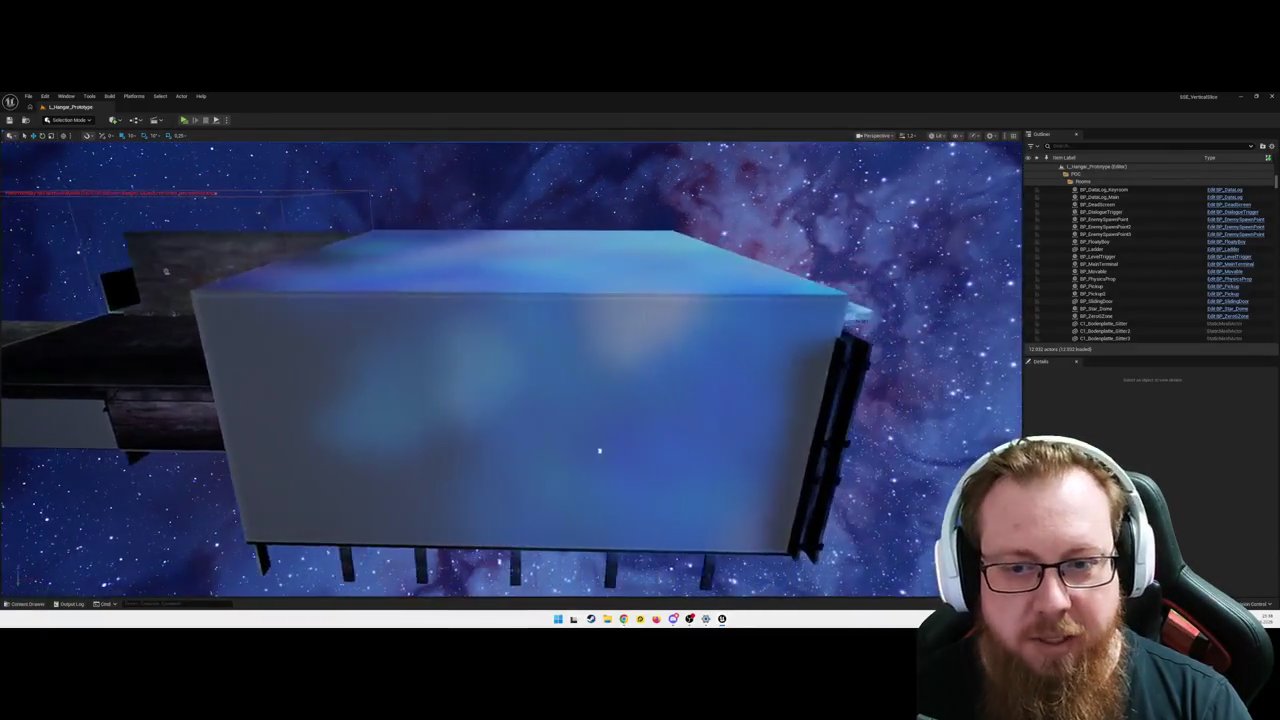
drag(599, 451, 518, 439)
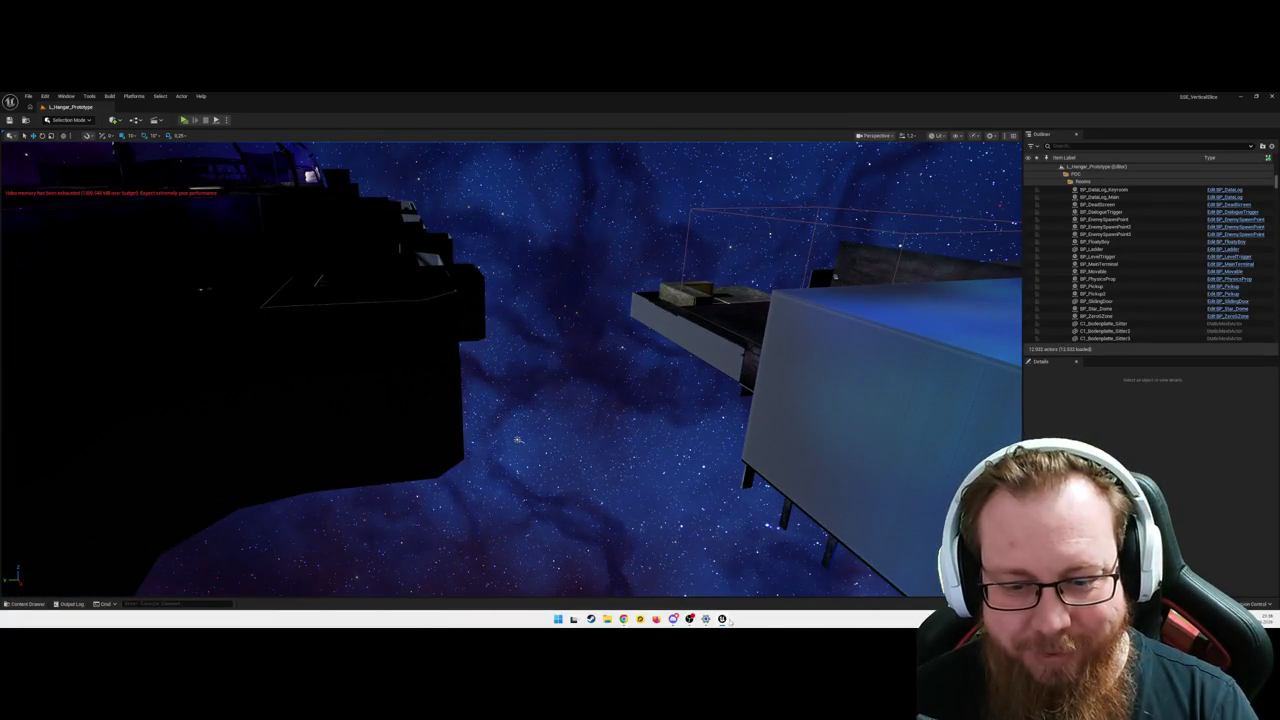
- Unload the DL_POC_Area data layer and close the Data Layers window
mouse_move(731, 621)
click(637, 588)
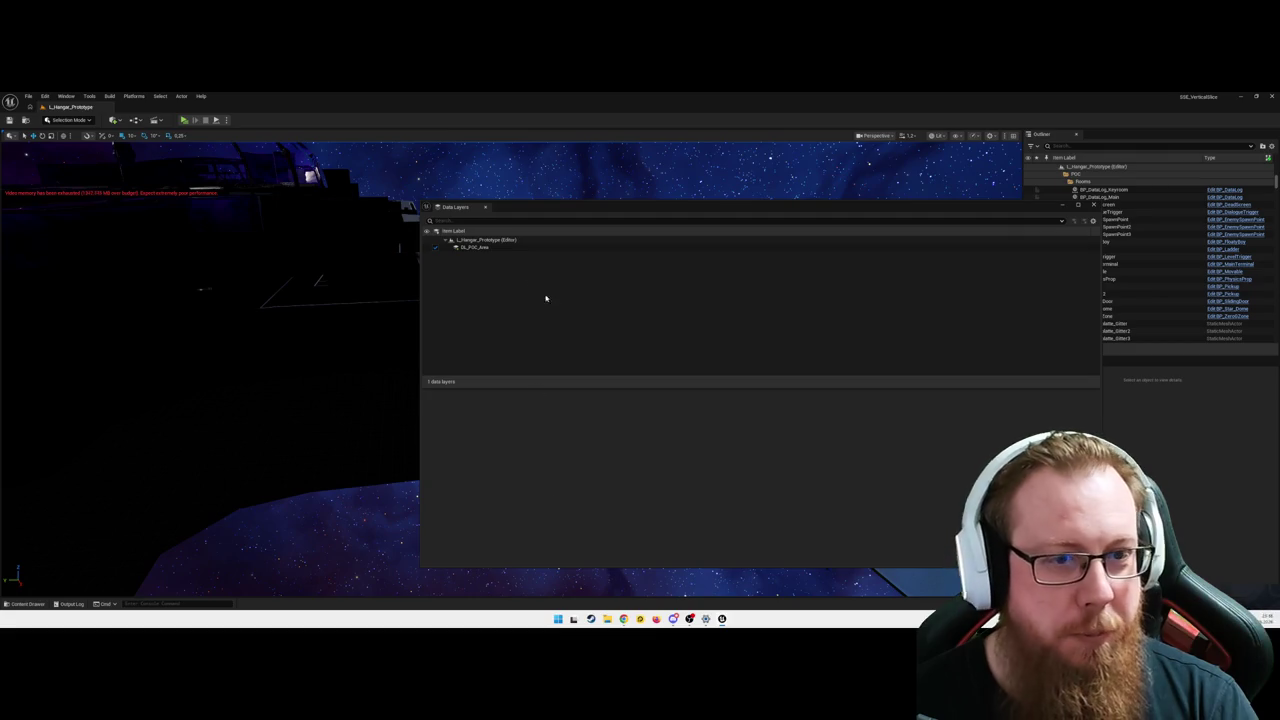
click(437, 249)
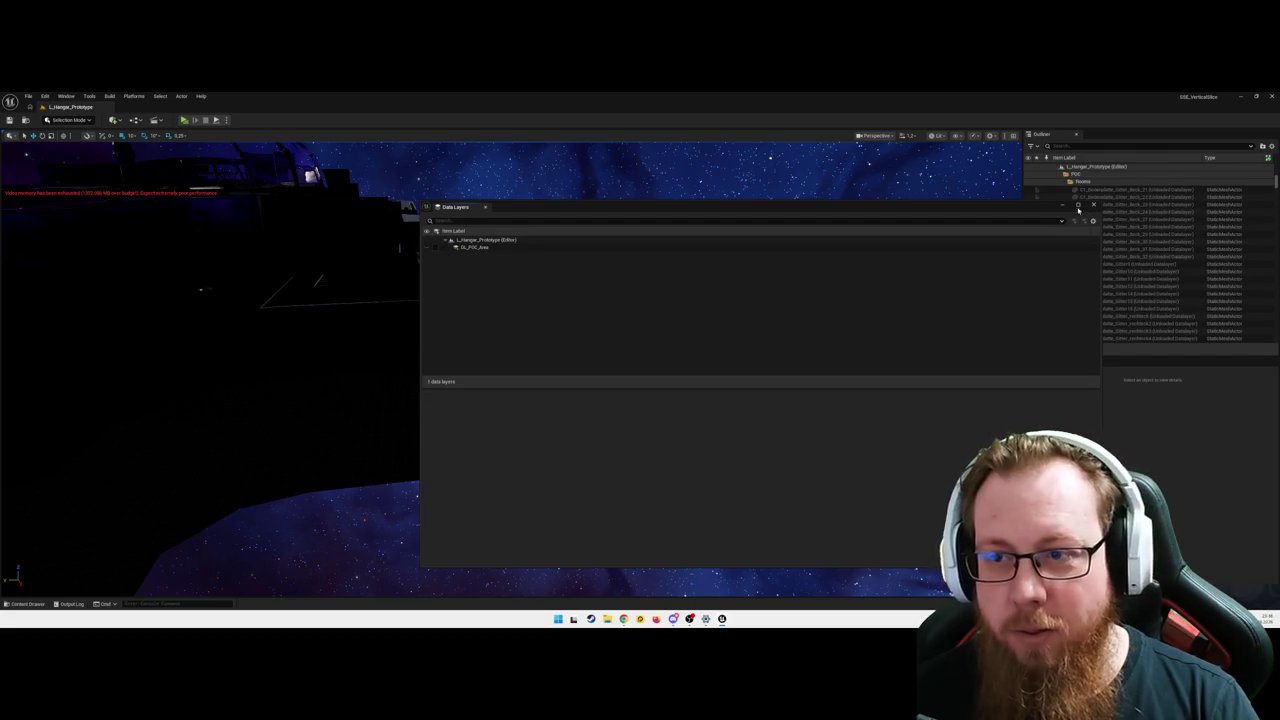
click(1062, 207)
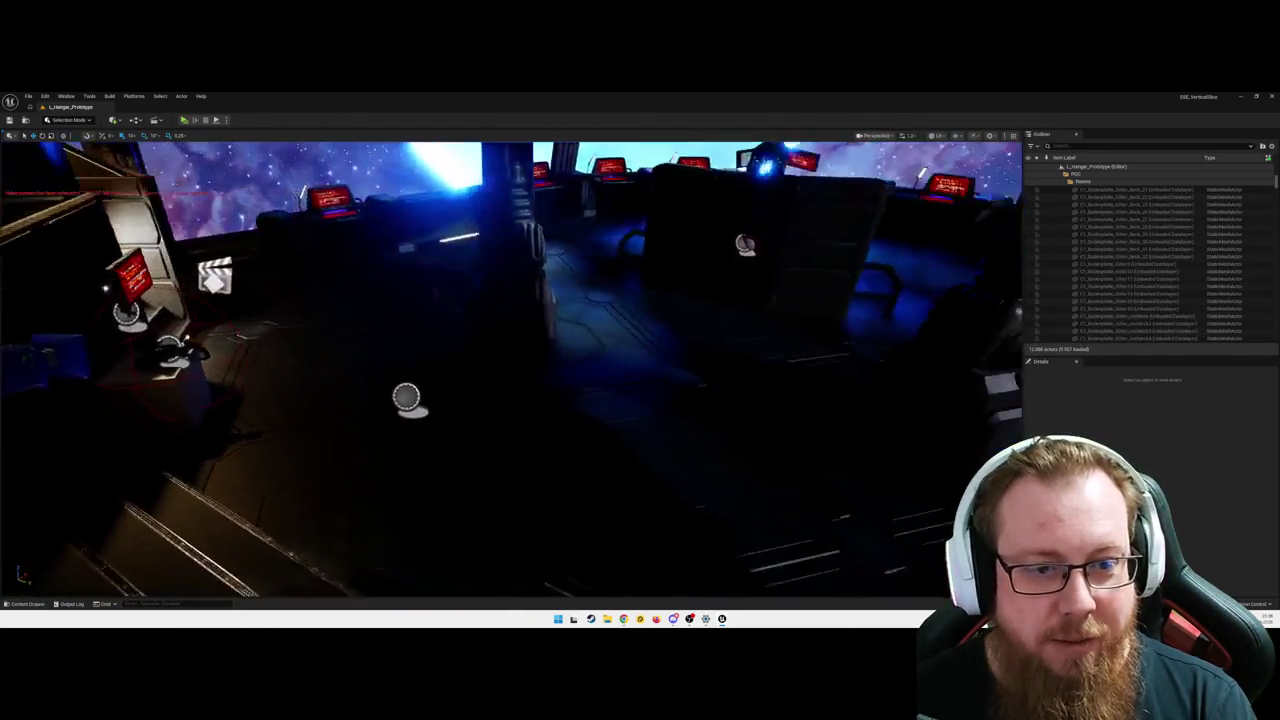
- Start a Play From Here session on the Bridge_Baseplate floor
right_click(535, 342)
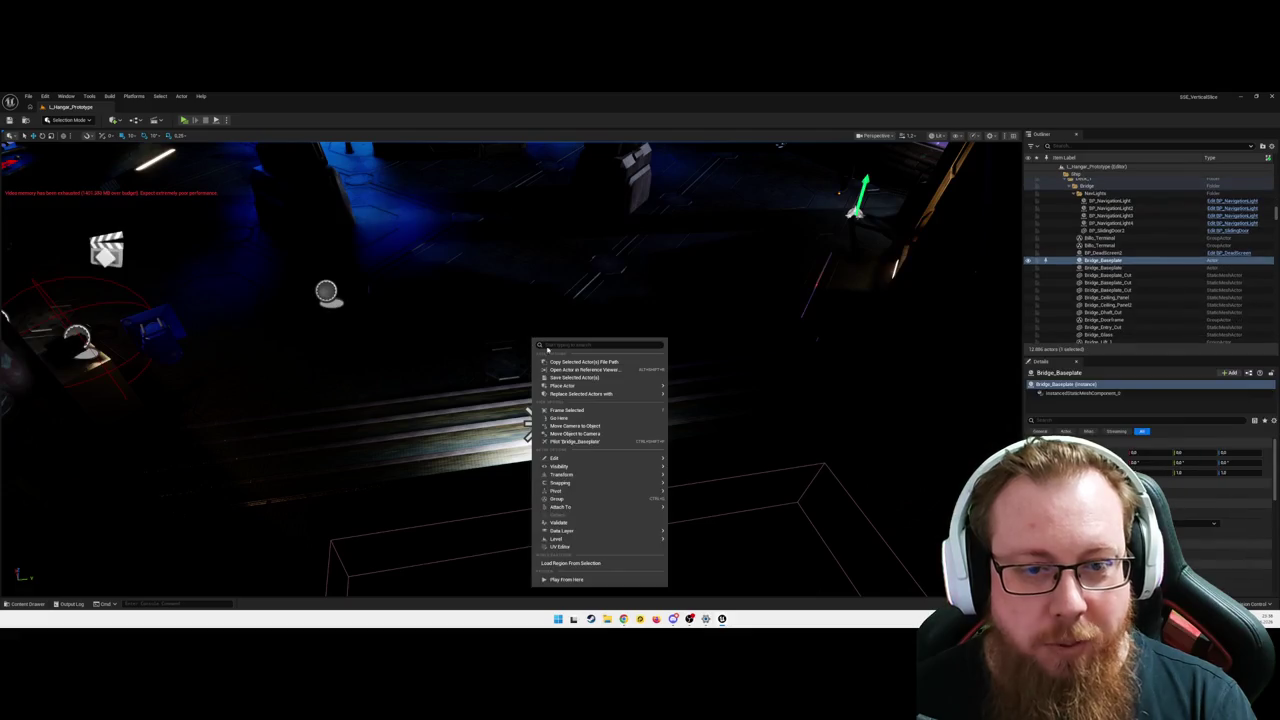
click(567, 579)
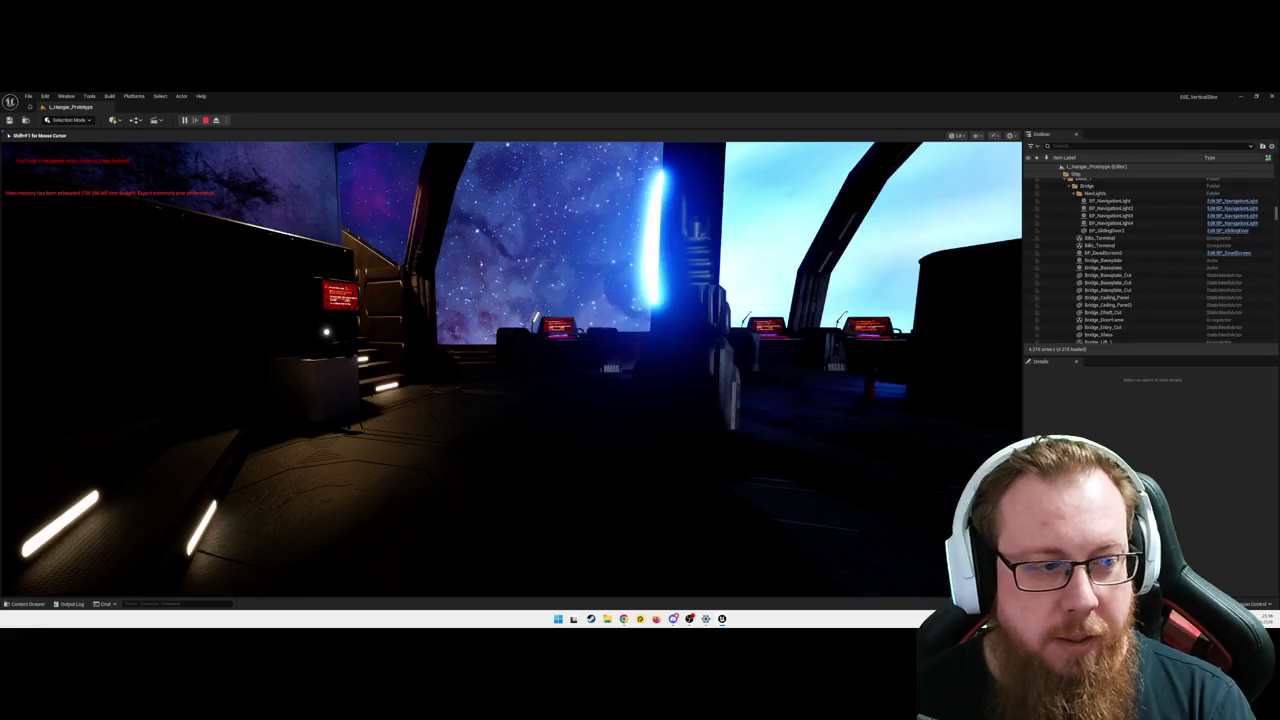
- Walk to the console's System Failure screen, pick up the green gun, then stop playing
mouse_move(511, 367)
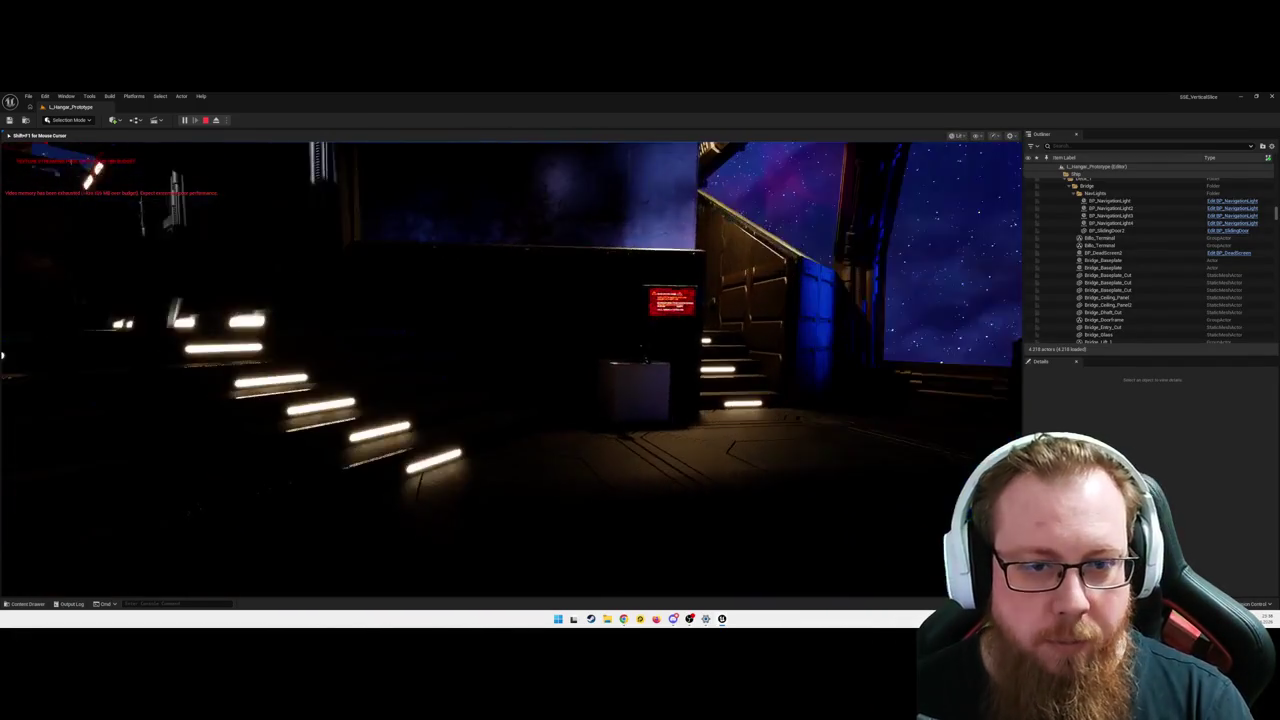
key(w)
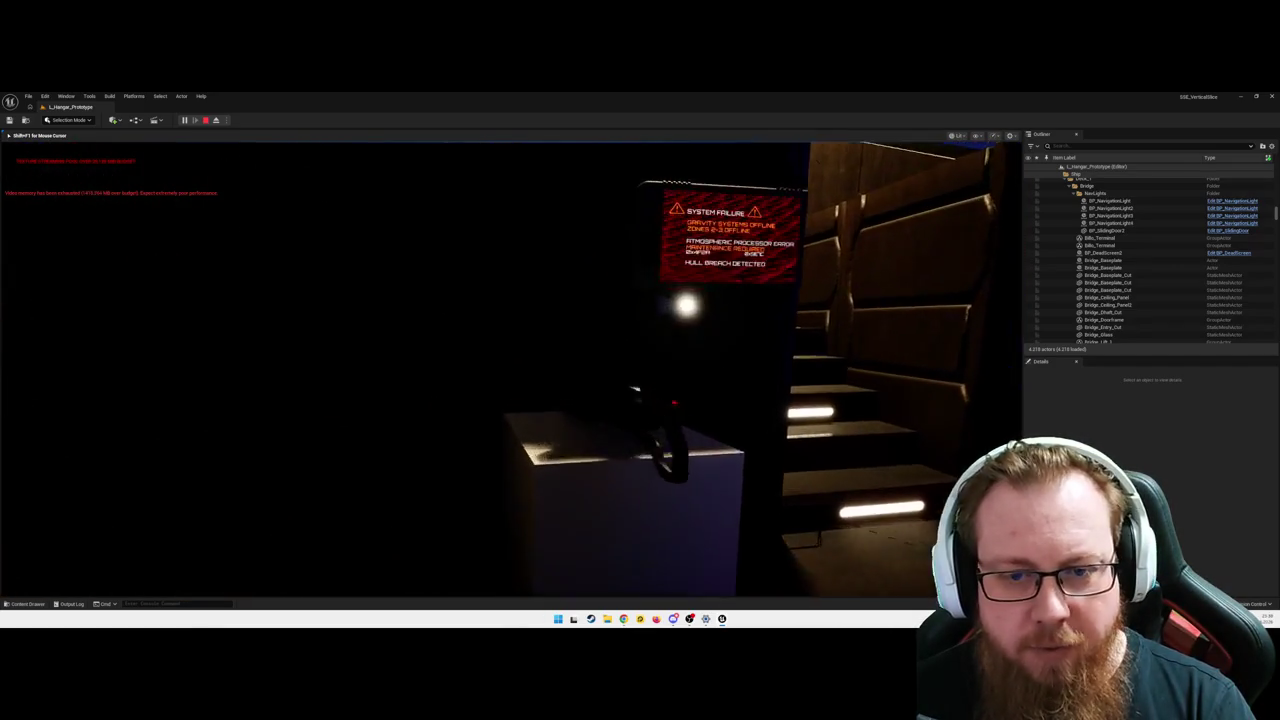
key(e)
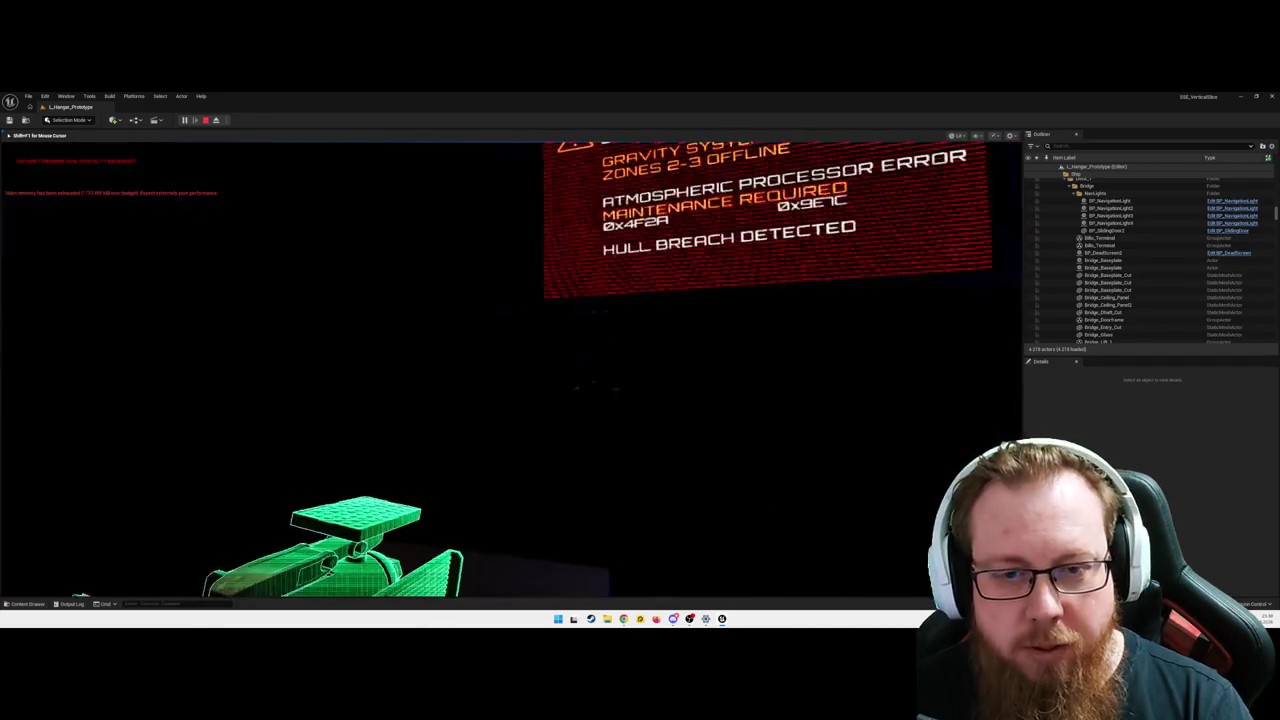
mouse_move(640, 360)
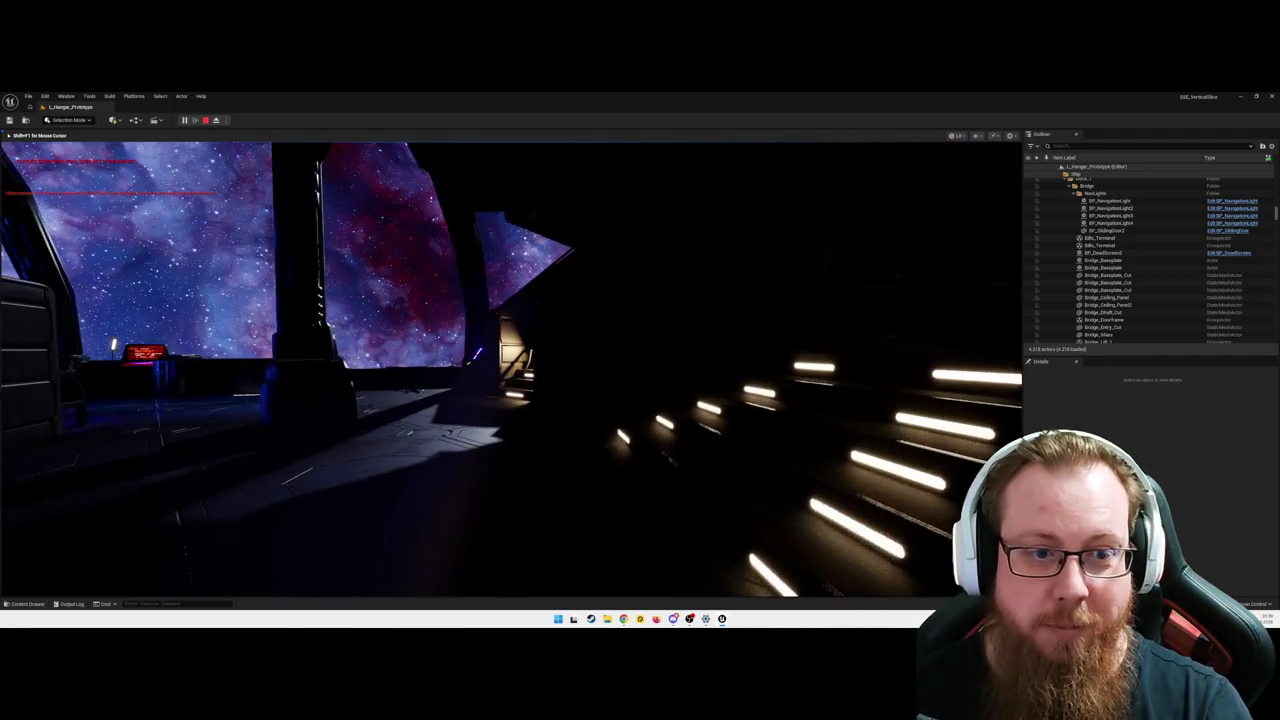
key(Escape)
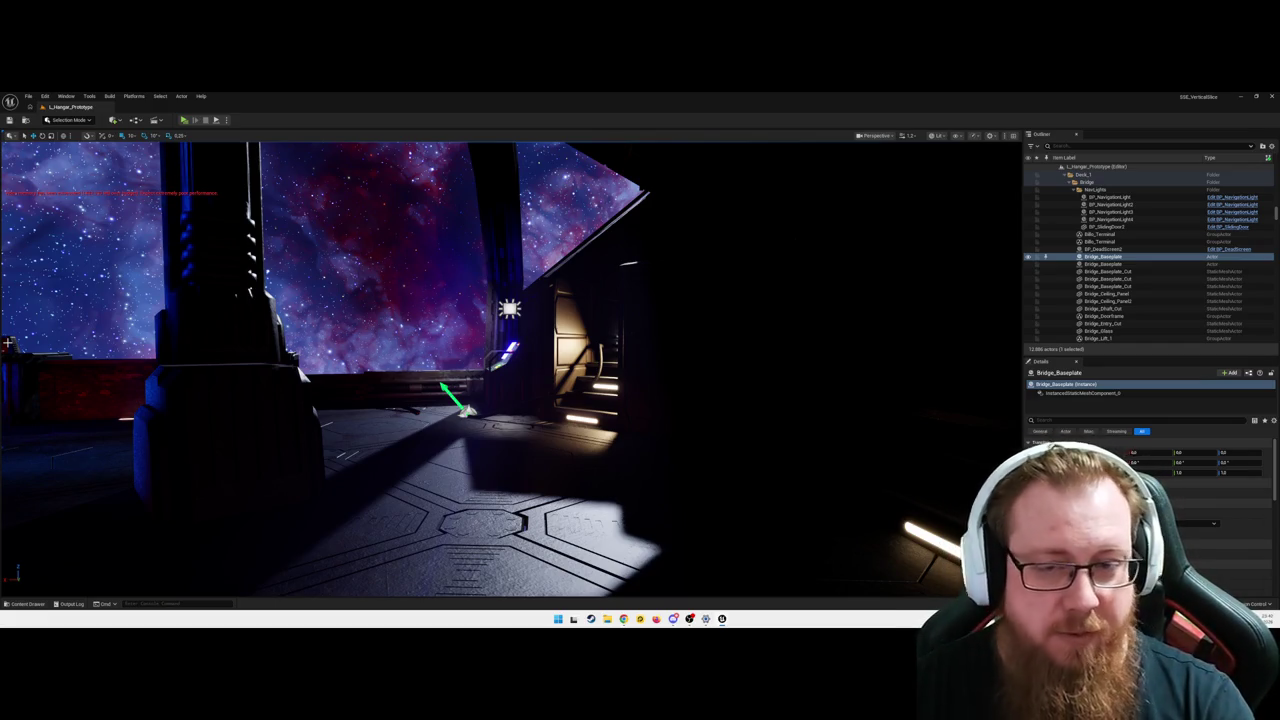
- Jump the view to the greybox hangar with bookmark 1 and select the floor box
key(1)
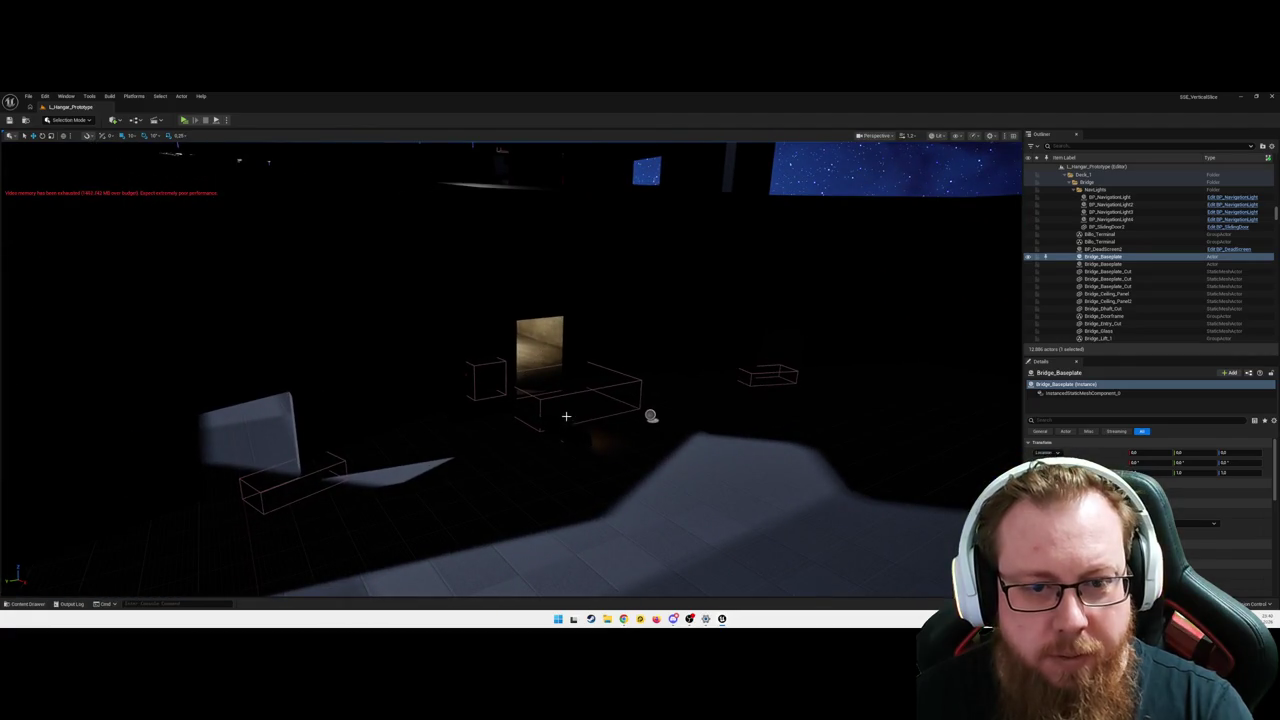
click(566, 416)
- Switch to unlit shading, frame BP_SlidingDoor4, then deselect it and back out to a wide view
key(alt+3)
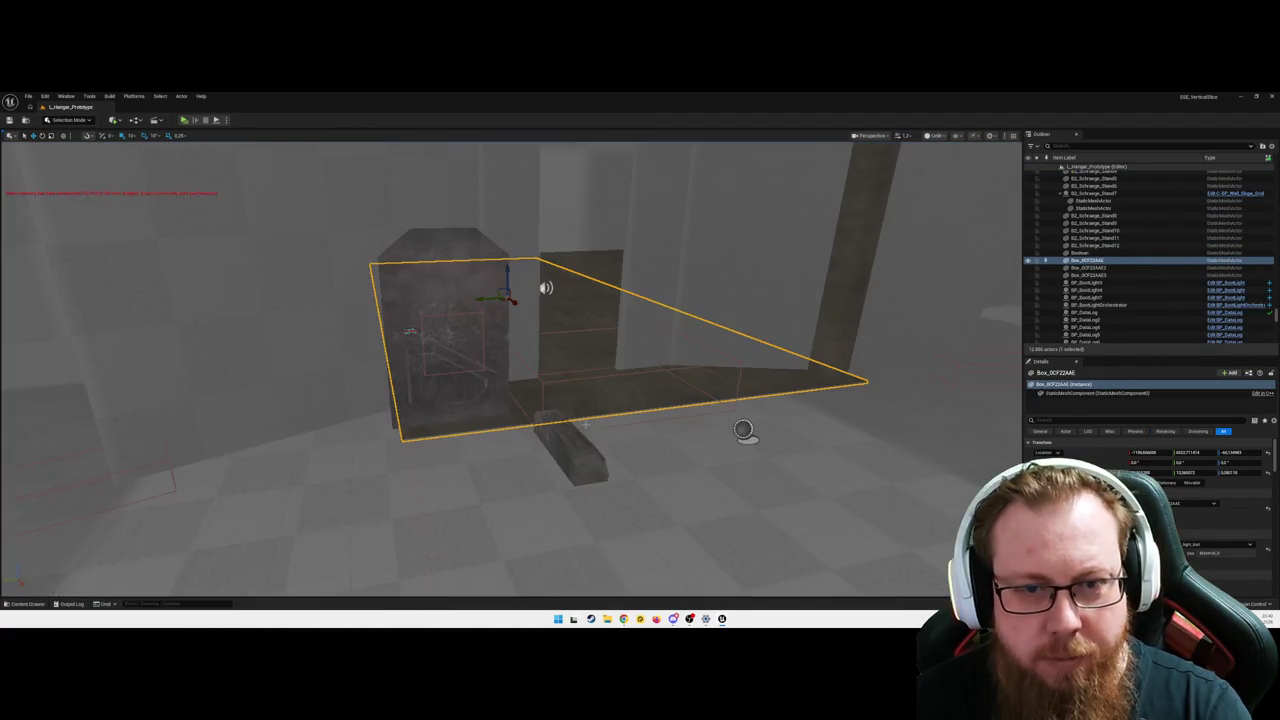
click(565, 281)
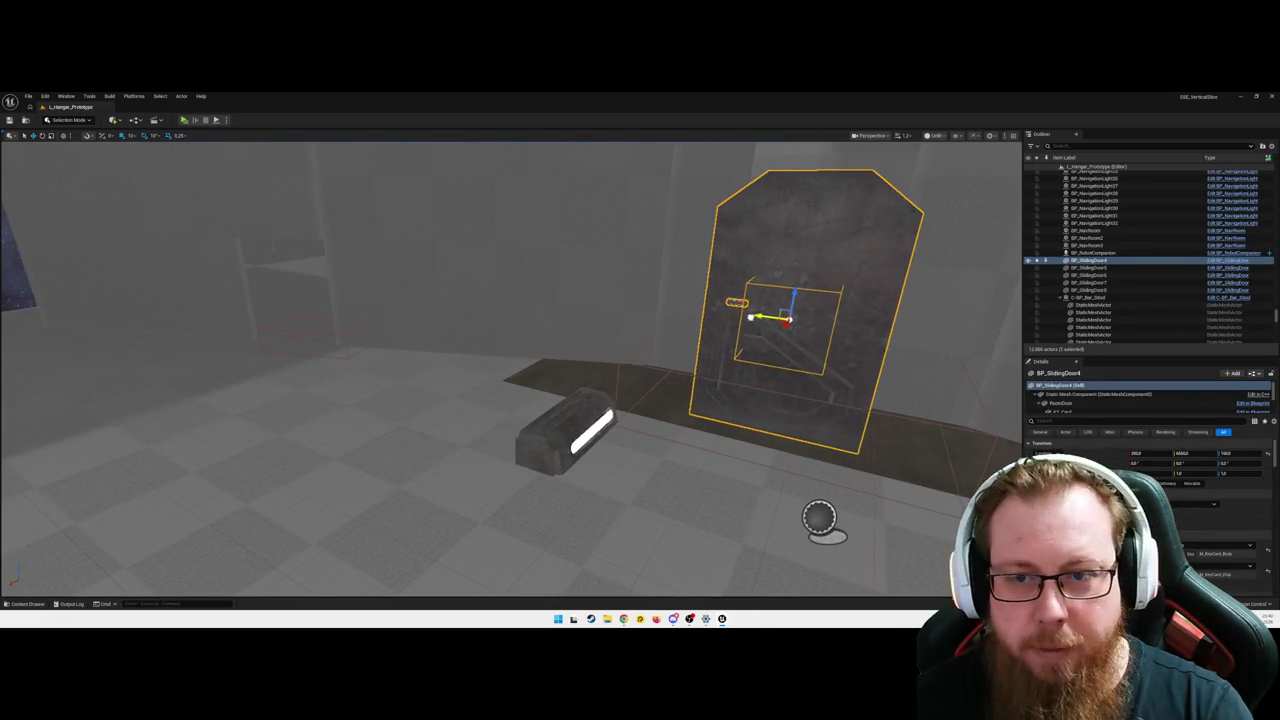
key(f)
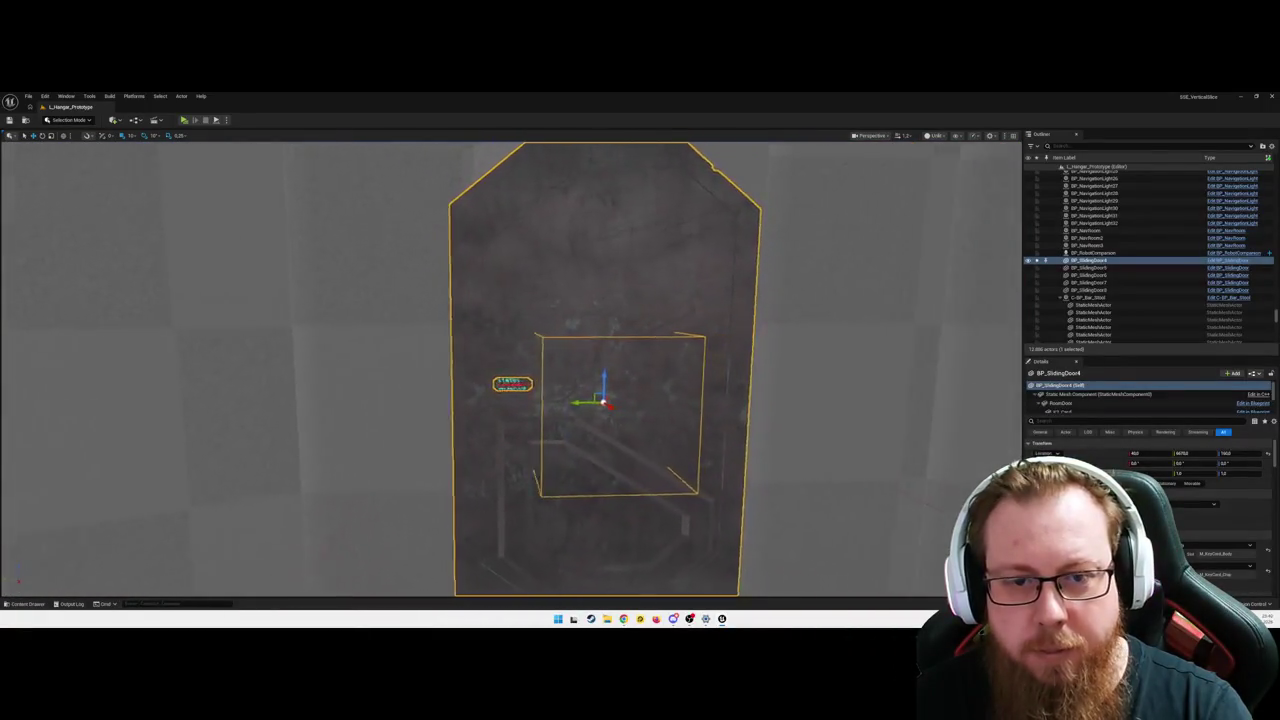
key(Escape)
mouse_move(602, 379)
mouse_down()
mouse_move(560, 379)
mouse_move(600, 375)
mouse_move(602, 390)
mouse_move(560, 378)
mouse_move(605, 371)
mouse_up()
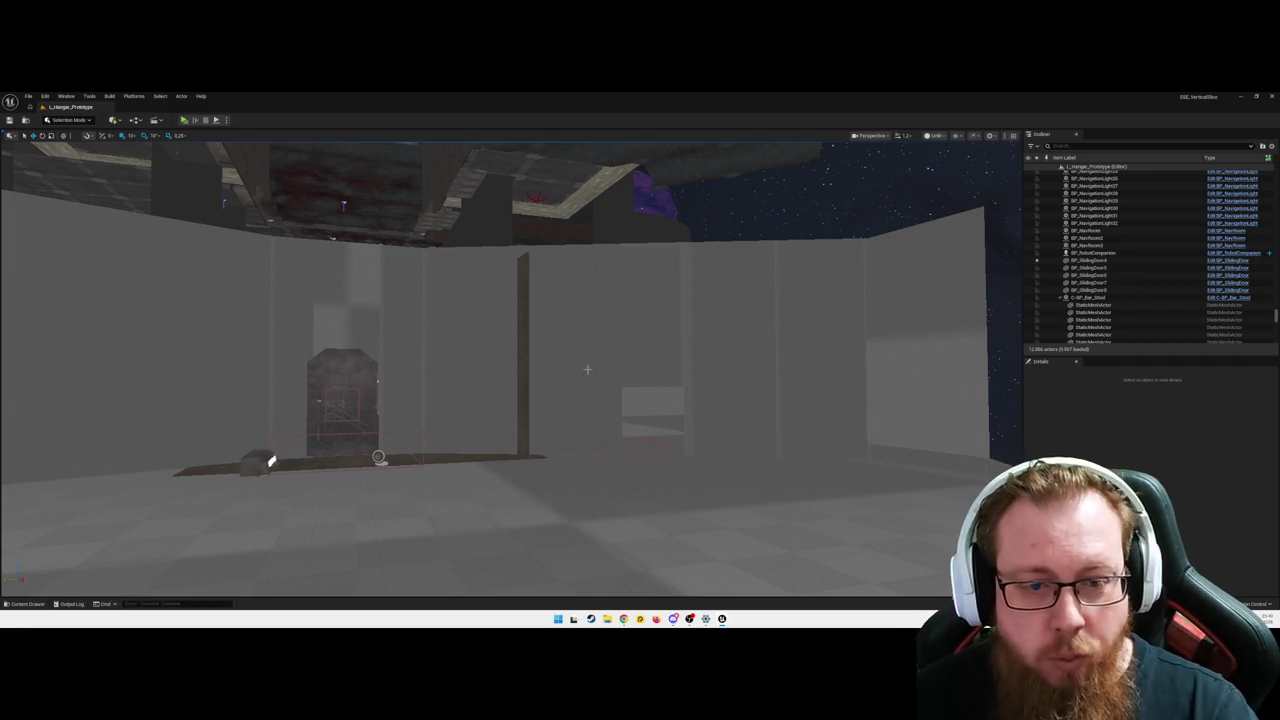
- Rotate BP_NavigationLight7, move it onto the far floor strip, and turn it 5° more
mouse_move(587, 369)
mouse_down()
mouse_move(606, 394)
mouse_move(558, 343)
mouse_move(455, 375)
mouse_up()
click(558, 343)
key(e)
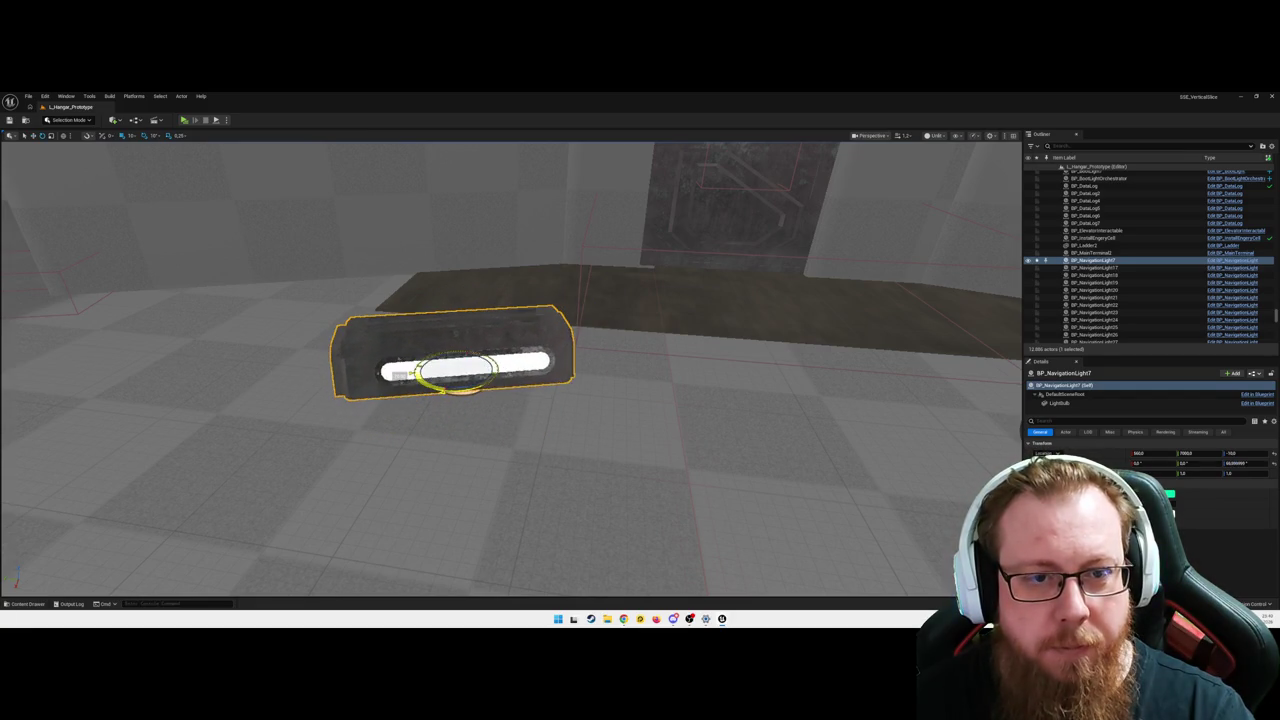
key(w)
mouse_move(452, 376)
mouse_down()
mouse_move(482, 302)
mouse_move(506, 282)
mouse_move(398, 272)
mouse_move(473, 323)
mouse_move(504, 377)
mouse_up()
key(w)
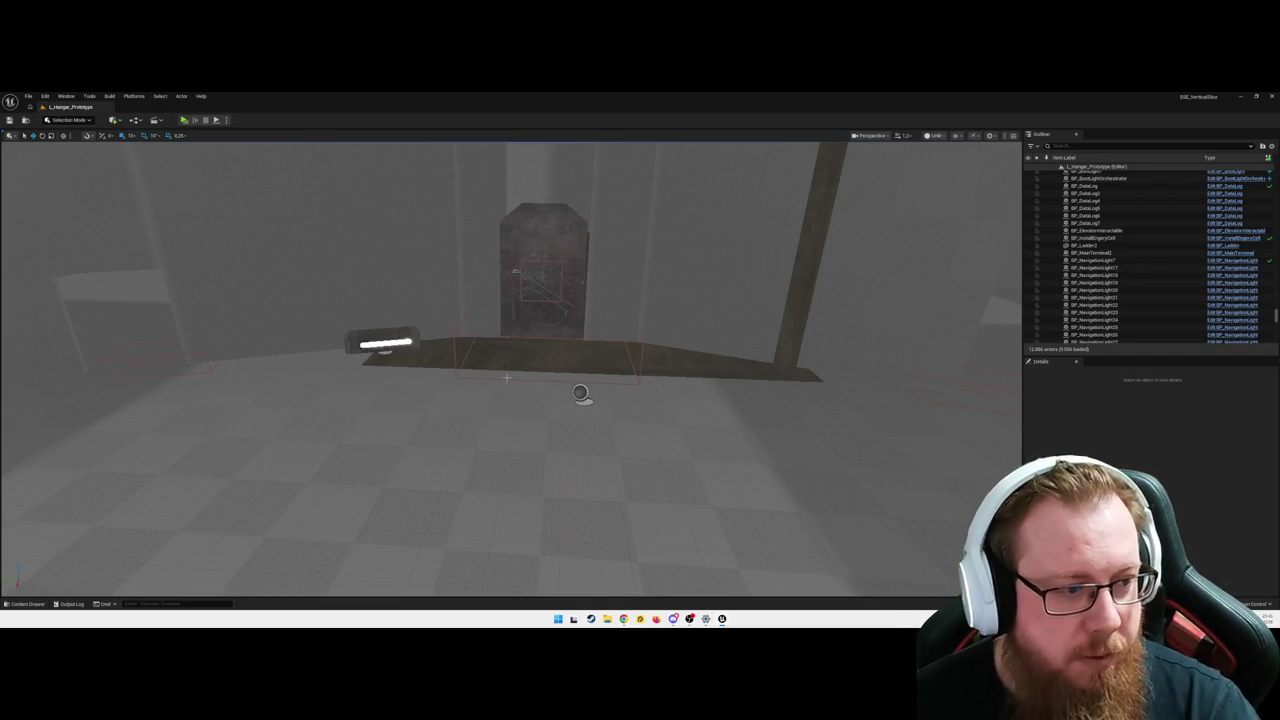
- Fly around the greybox hangar, briefly select the wall navigation light, then look up at the ship's hull and dome
mouse_move(509, 420)
mouse_down()
mouse_move(590, 395)
mouse_move(510, 395)
mouse_move(580, 395)
mouse_up()
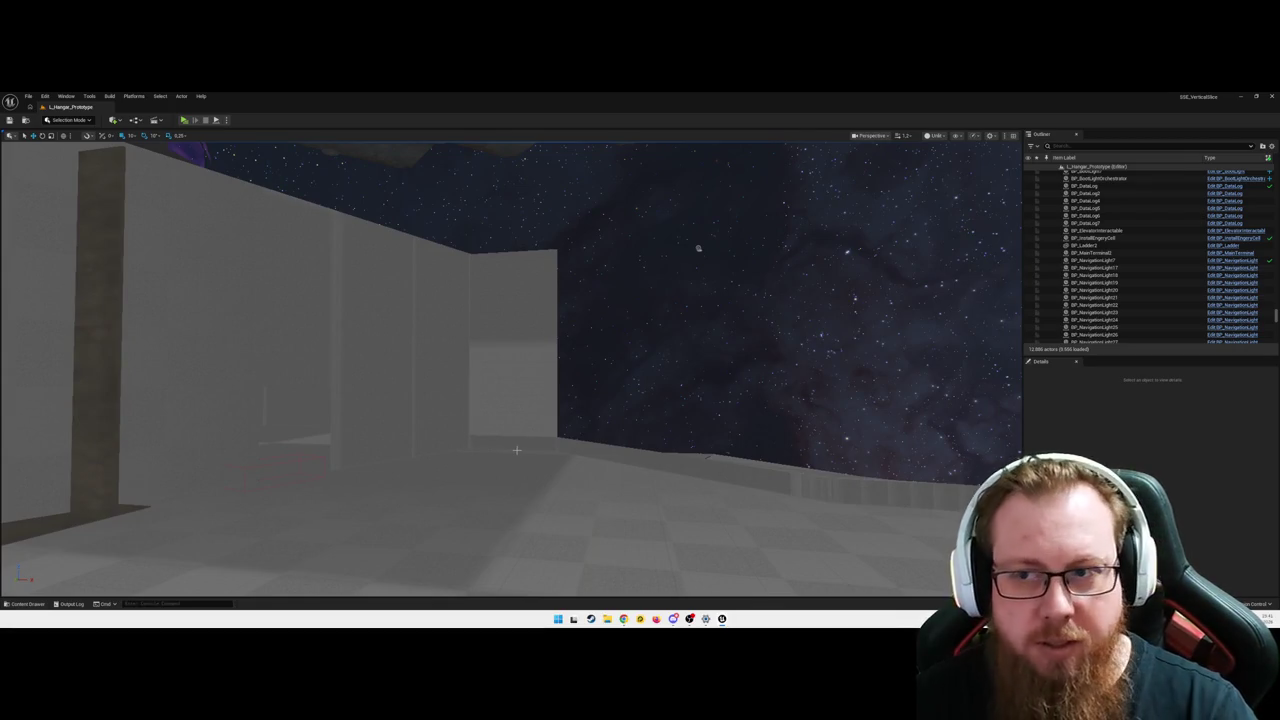
mouse_move(563, 463)
mouse_down()
mouse_move(420, 440)
mouse_move(411, 540)
mouse_move(440, 517)
mouse_move(457, 445)
mouse_move(520, 434)
mouse_move(565, 461)
mouse_up()
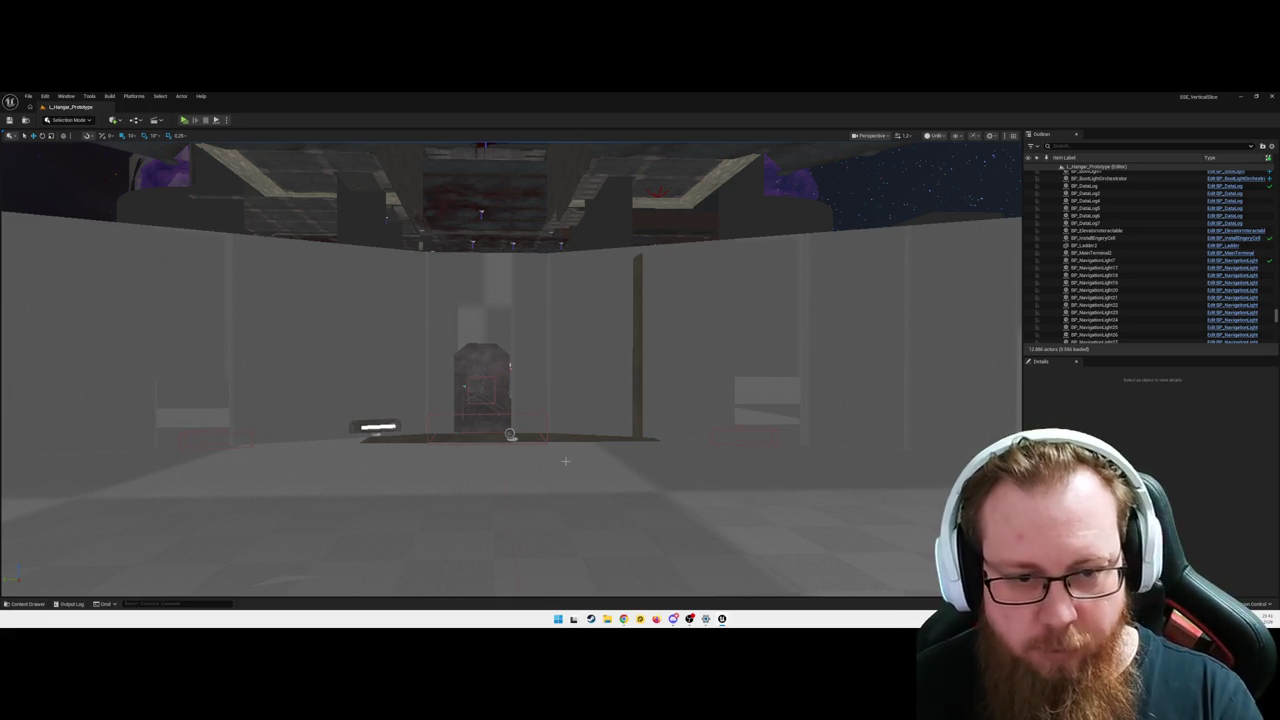
mouse_move(558, 455)
mouse_down()
mouse_move(580, 378)
mouse_move(576, 320)
mouse_move(640, 290)
mouse_move(640, 240)
mouse_move(720, 230)
mouse_move(570, 382)
mouse_move(575, 360)
mouse_move(540, 280)
mouse_move(505, 300)
mouse_move(657, 459)
mouse_up()
click(580, 378)
key(Escape)
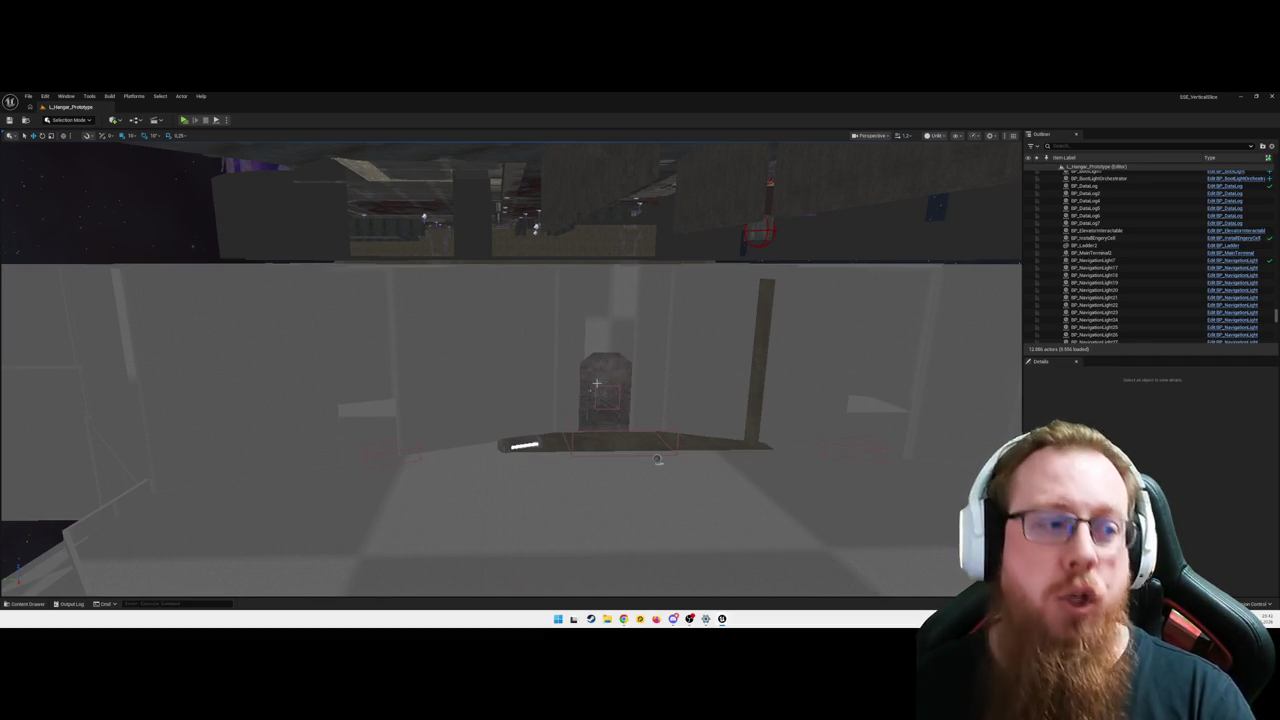
mouse_move(658, 459)
mouse_down()
mouse_move(502, 400)
mouse_move(549, 268)
mouse_move(733, 165)
mouse_move(751, 177)
mouse_move(551, 512)
mouse_move(510, 390)
mouse_move(490, 430)
mouse_move(450, 420)
mouse_move(520, 420)
mouse_up()
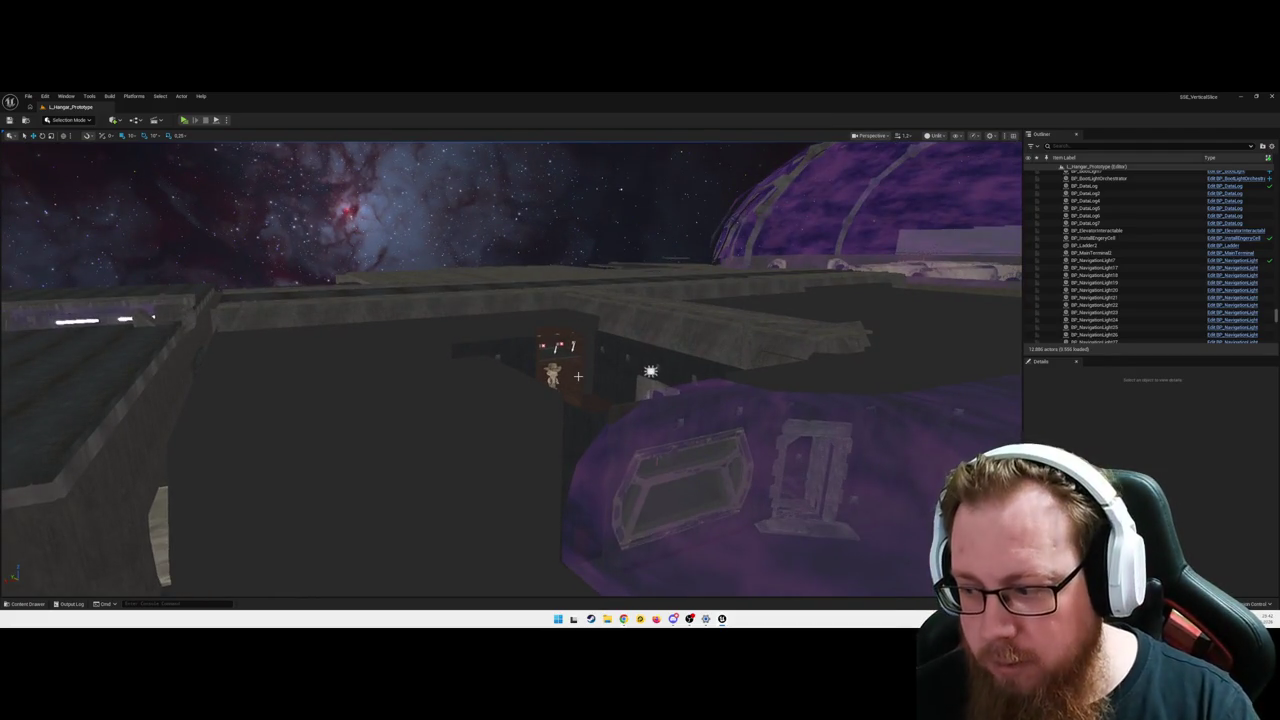
- Fly through the exterior gaps back inside to the bottom of the light-lined stairs
mouse_move(520, 420)
mouse_down()
mouse_move(555, 420)
mouse_move(490, 400)
mouse_move(560, 376)
mouse_up()
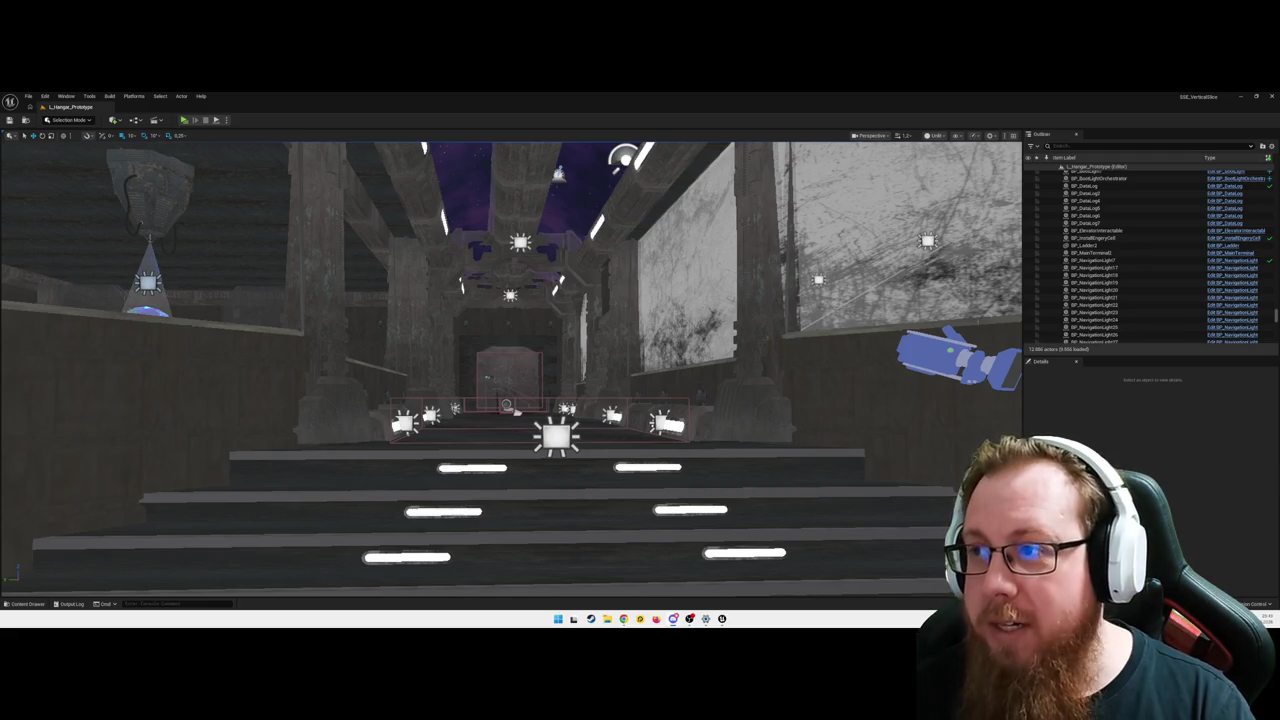
- Fly past the stairs and through the corridors into the lounge, facing the zigzag wall and counter
key(w)
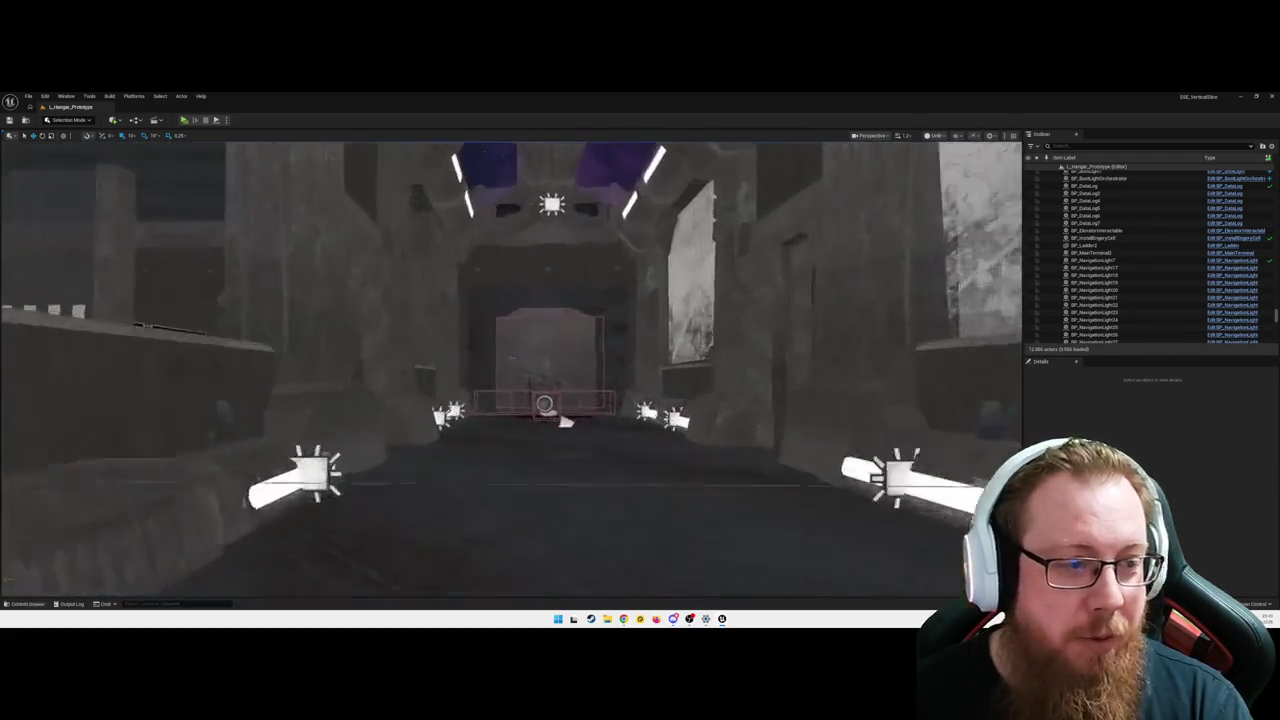
key(w)
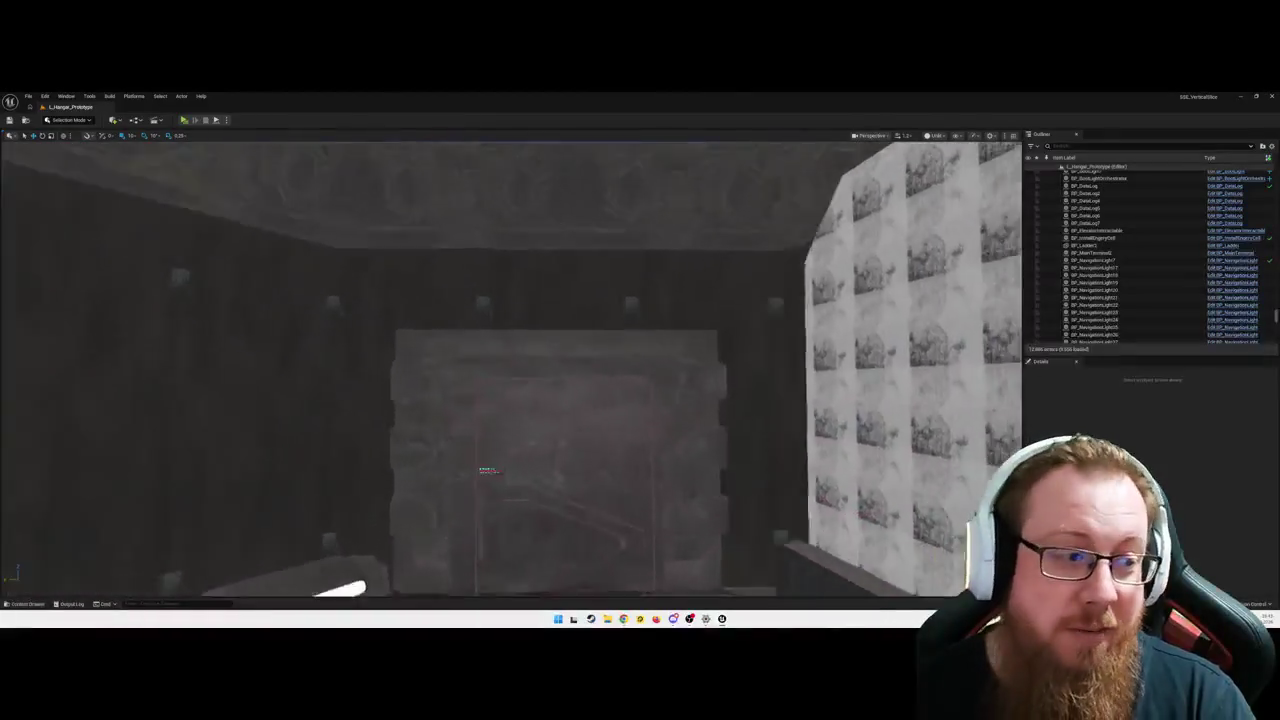
key(w)
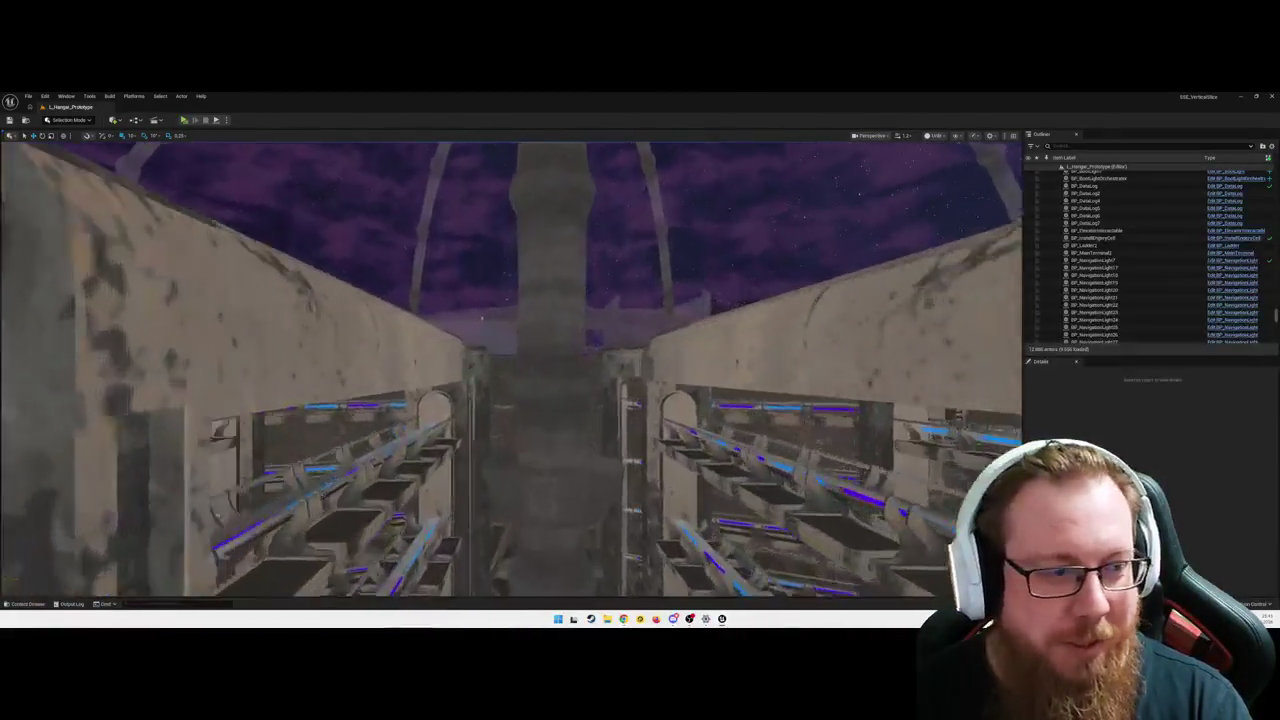
key(w)
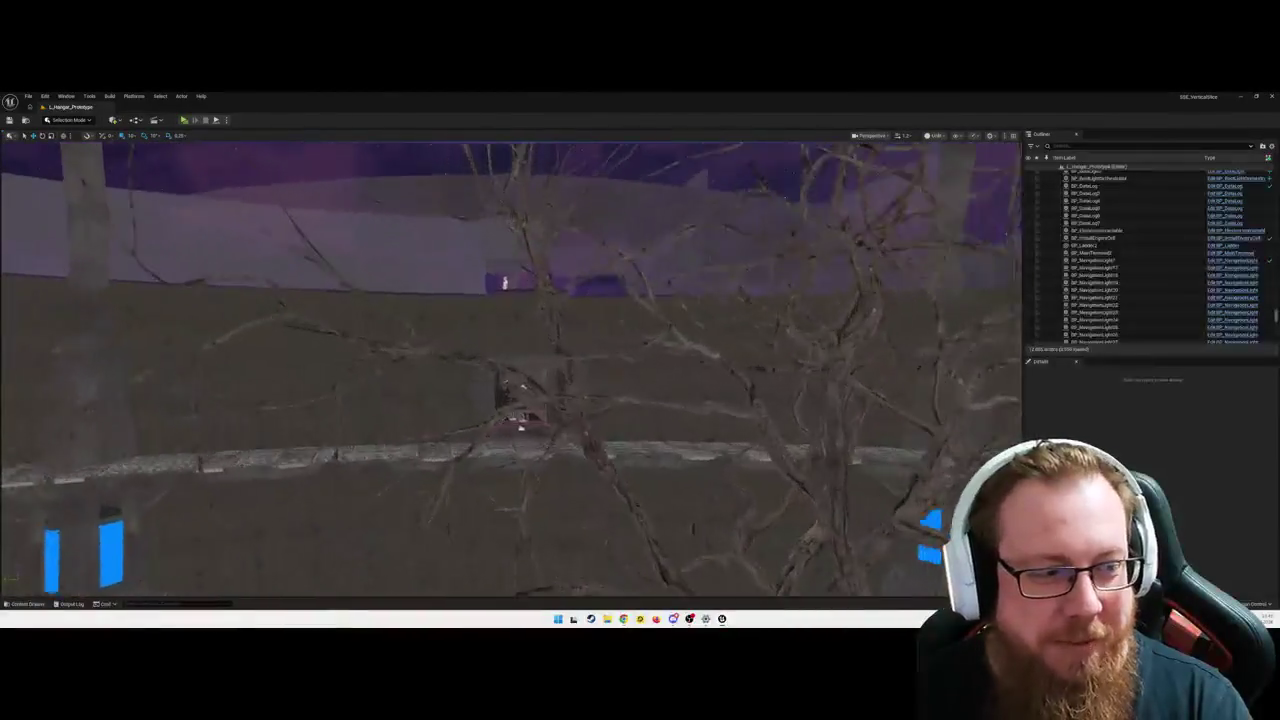
key(w)
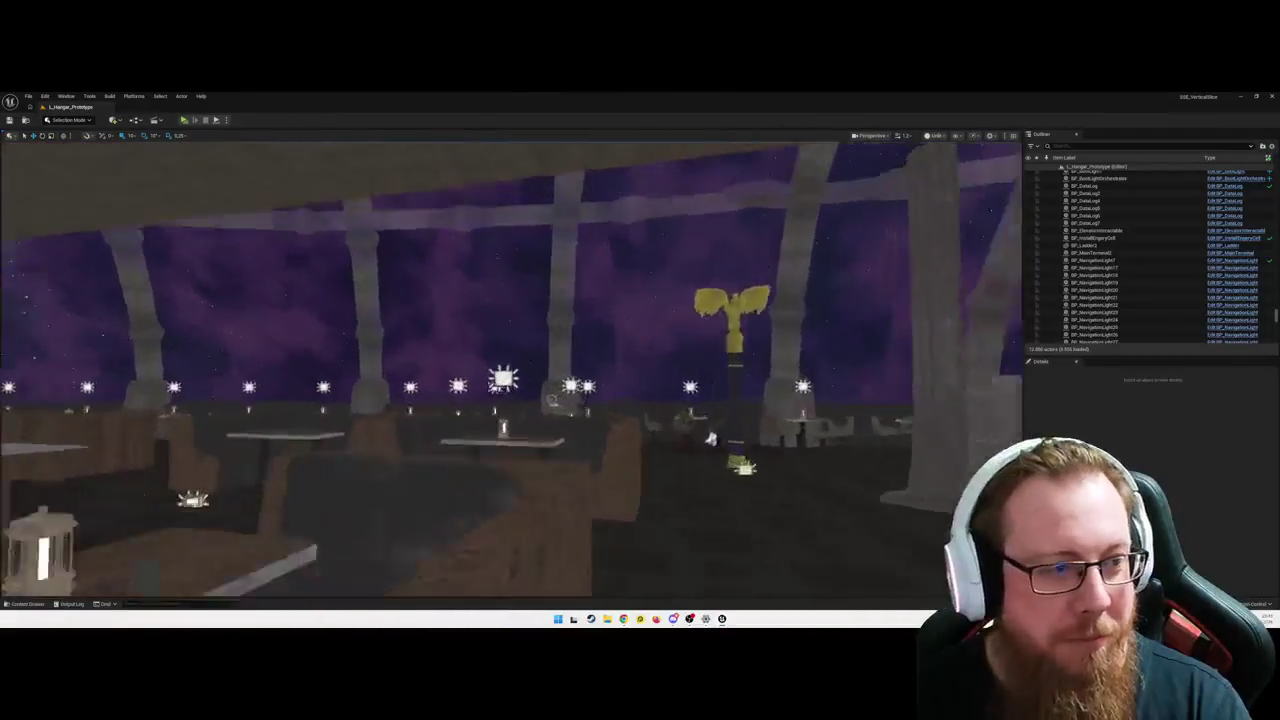
key(w)
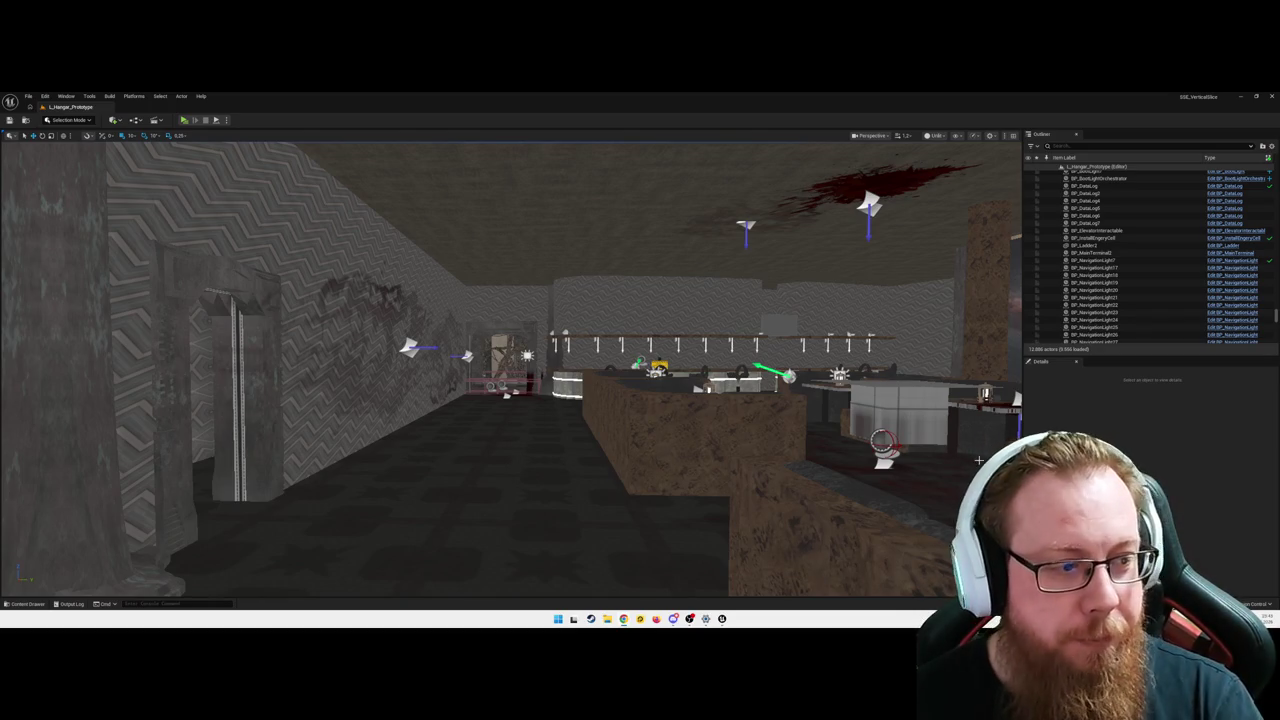
- Fly out of the lounge past the trees and grey block, through the padded corridor to the closed door
key(a)
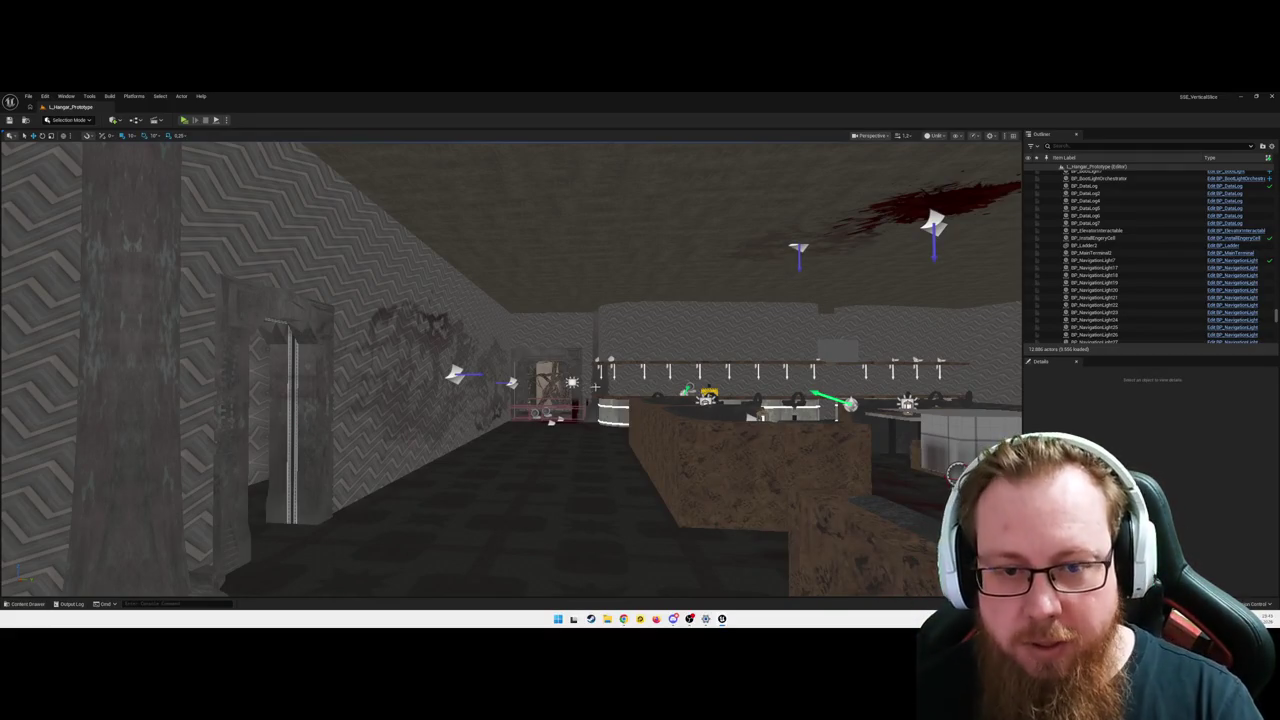
key(w)
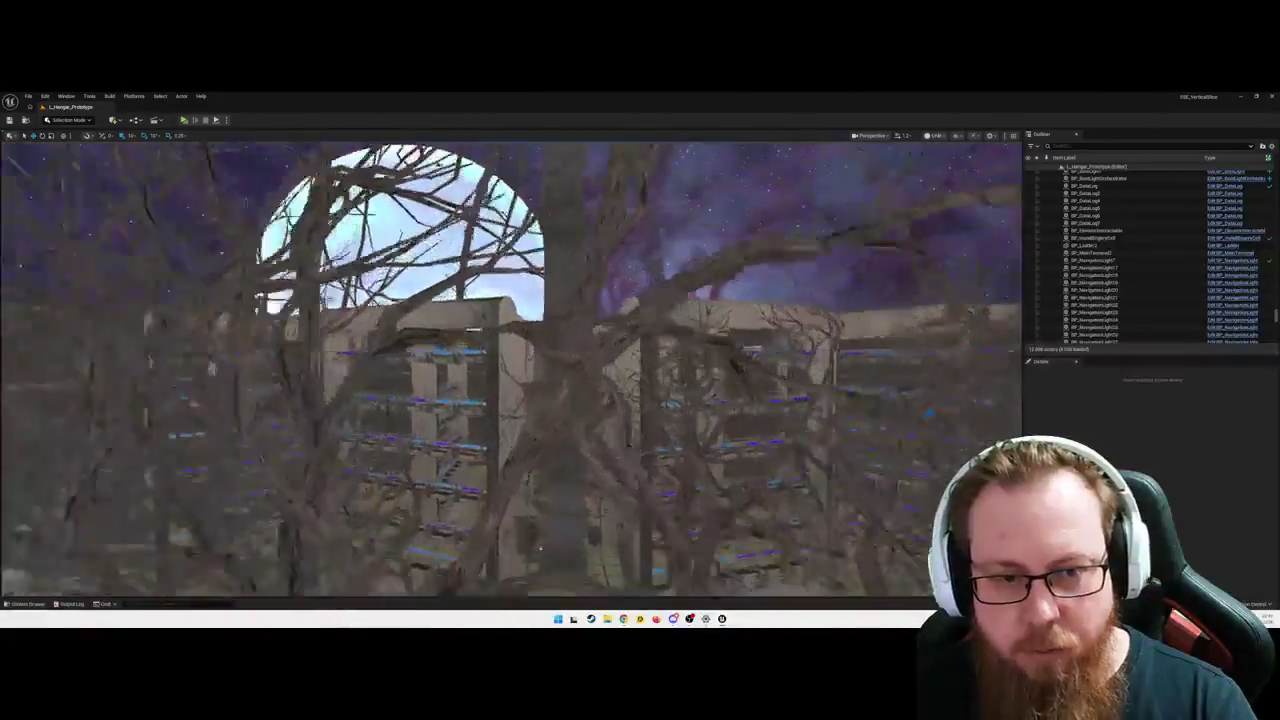
key(w)
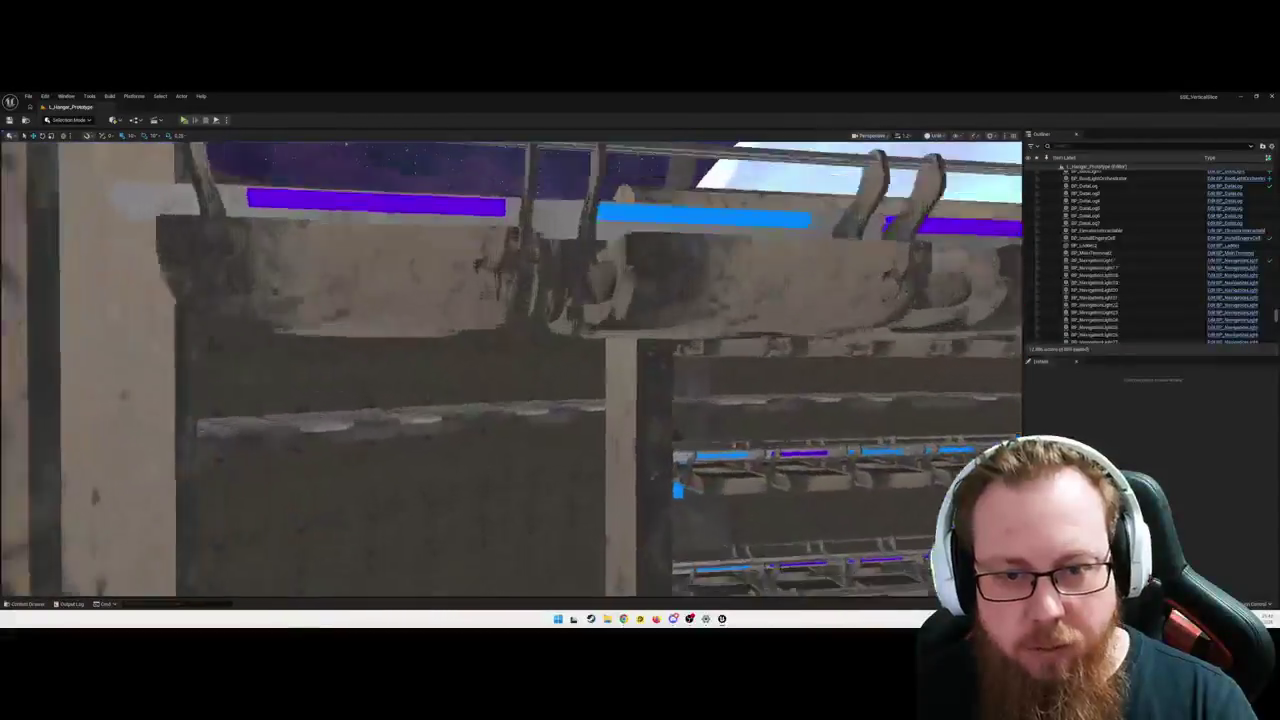
key(w)
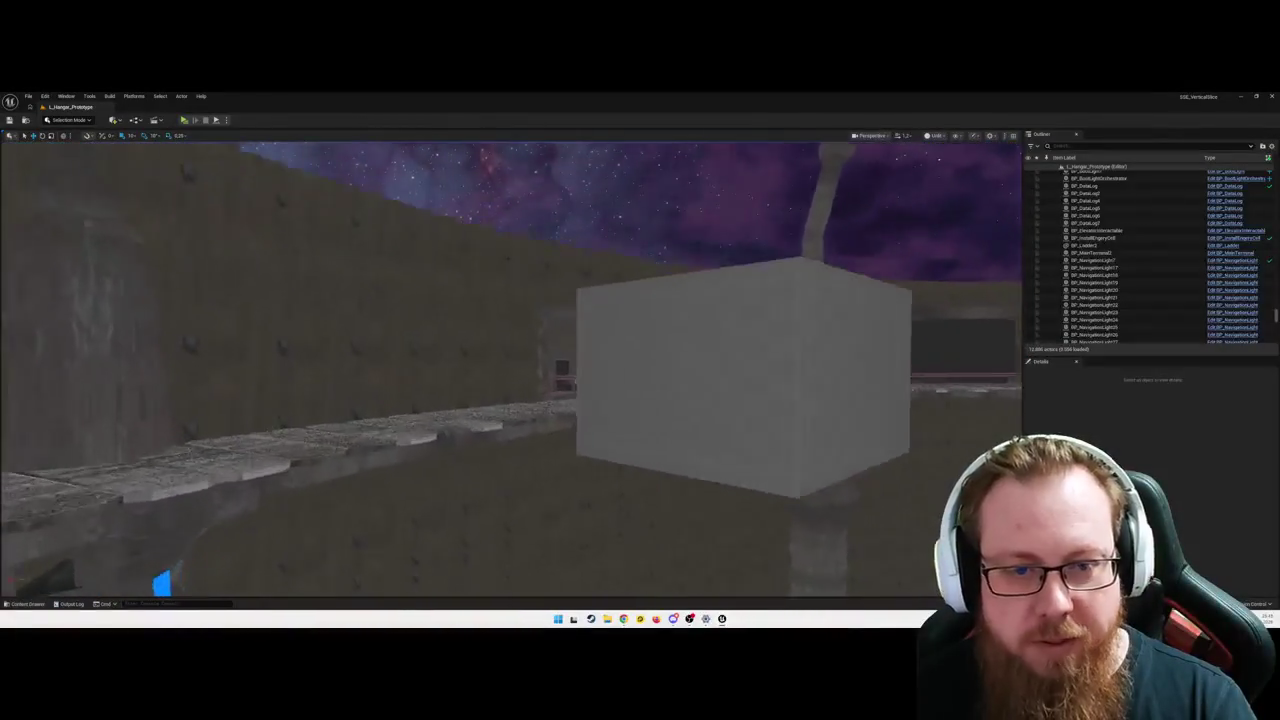
key(w)
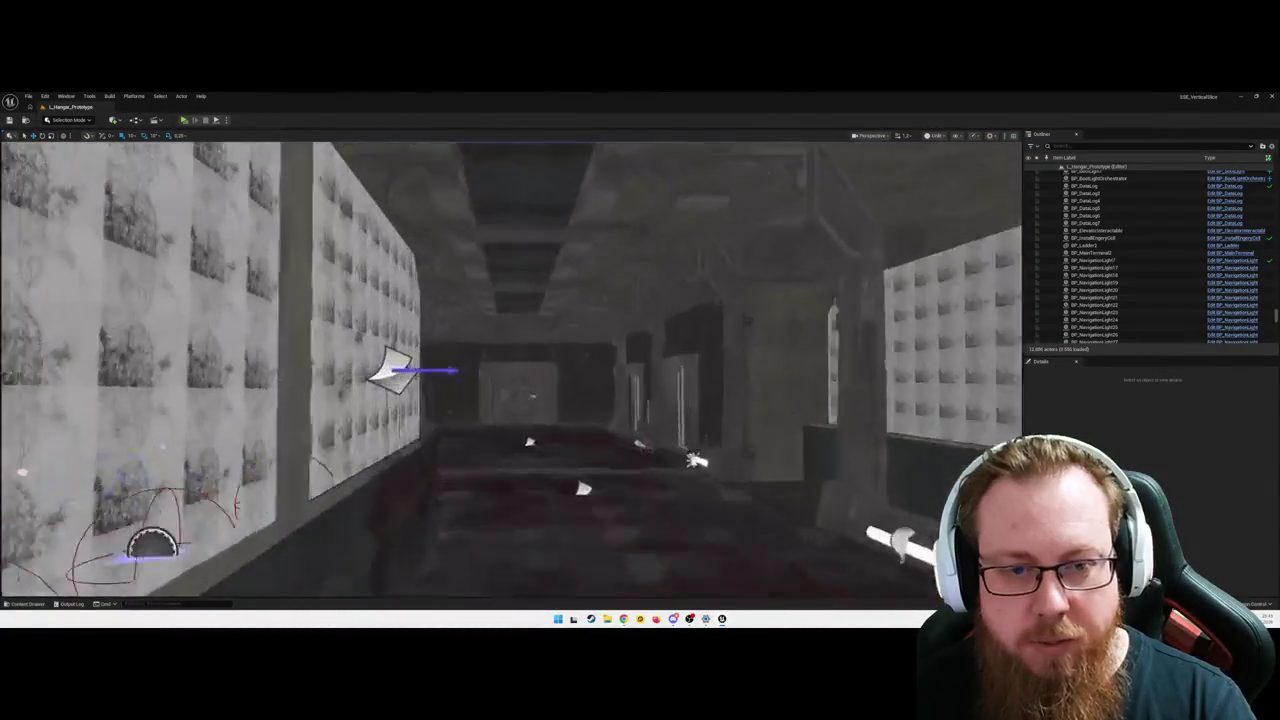
key(w)
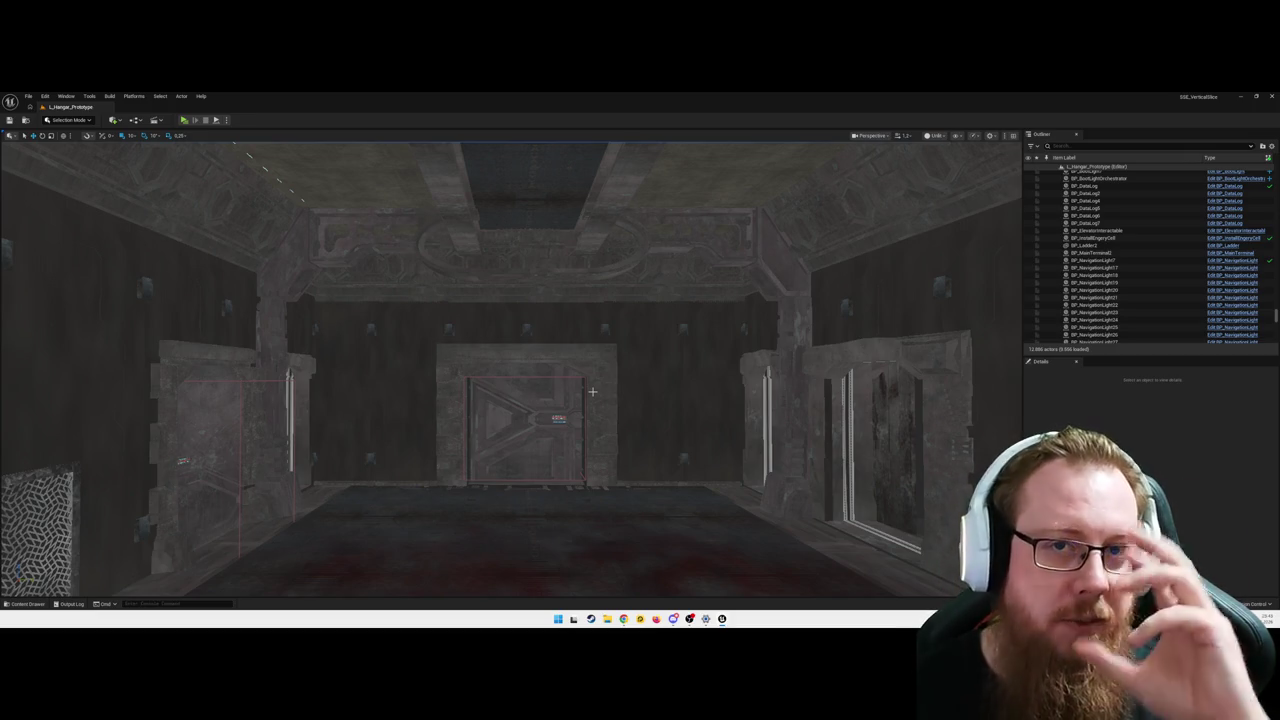
- Preview the padded console room in Lit shading, then return to Unlit facing the planet and grey hull
mouse_move(592, 391)
mouse_down()
mouse_move(520, 368)
mouse_move(430, 375)
mouse_move(395, 395)
mouse_move(660, 393)
mouse_move(635, 445)
mouse_up()
key(alt+4)
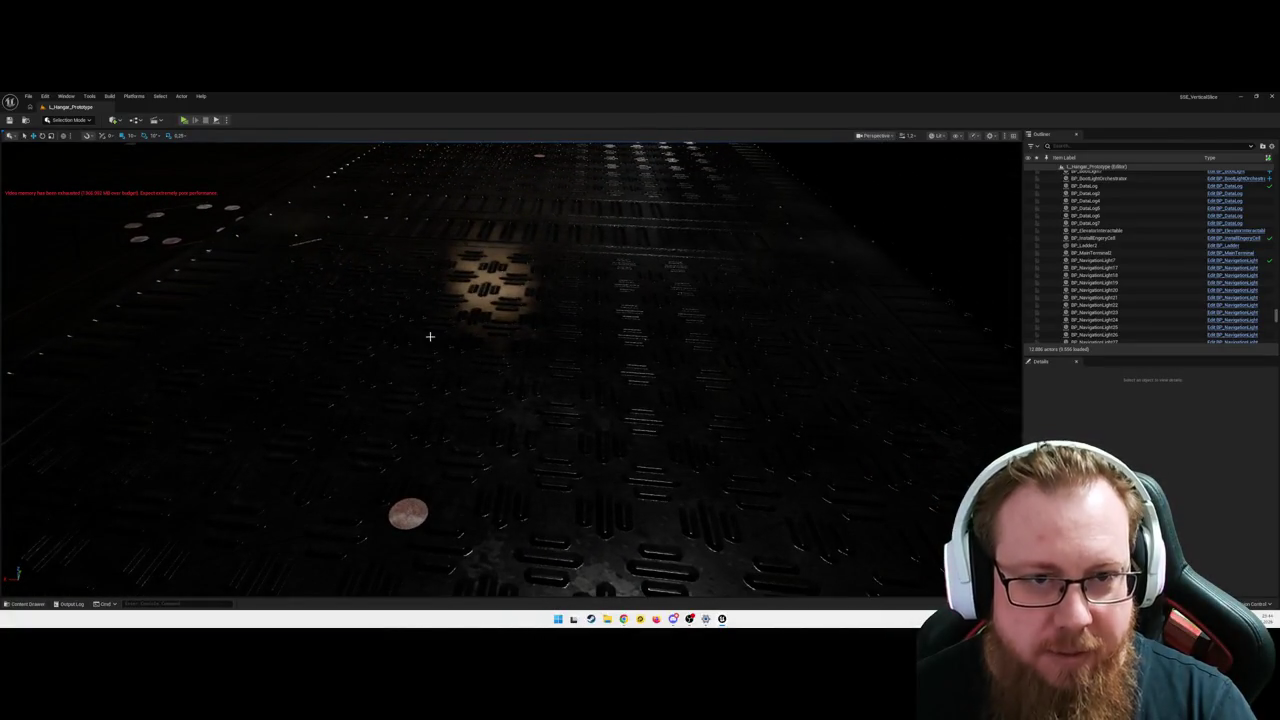
mouse_move(635, 445)
mouse_down()
mouse_move(635, 395)
mouse_move(551, 335)
mouse_move(540, 240)
mouse_move(720, 240)
mouse_move(720, 200)
mouse_move(720, 240)
mouse_move(720, 200)
mouse_move(780, 220)
mouse_up()
key(alt+3)
mouse_move(544, 352)
mouse_down()
mouse_move(500, 360)
mouse_move(500, 330)
mouse_move(450, 340)
mouse_move(544, 352)
mouse_up()
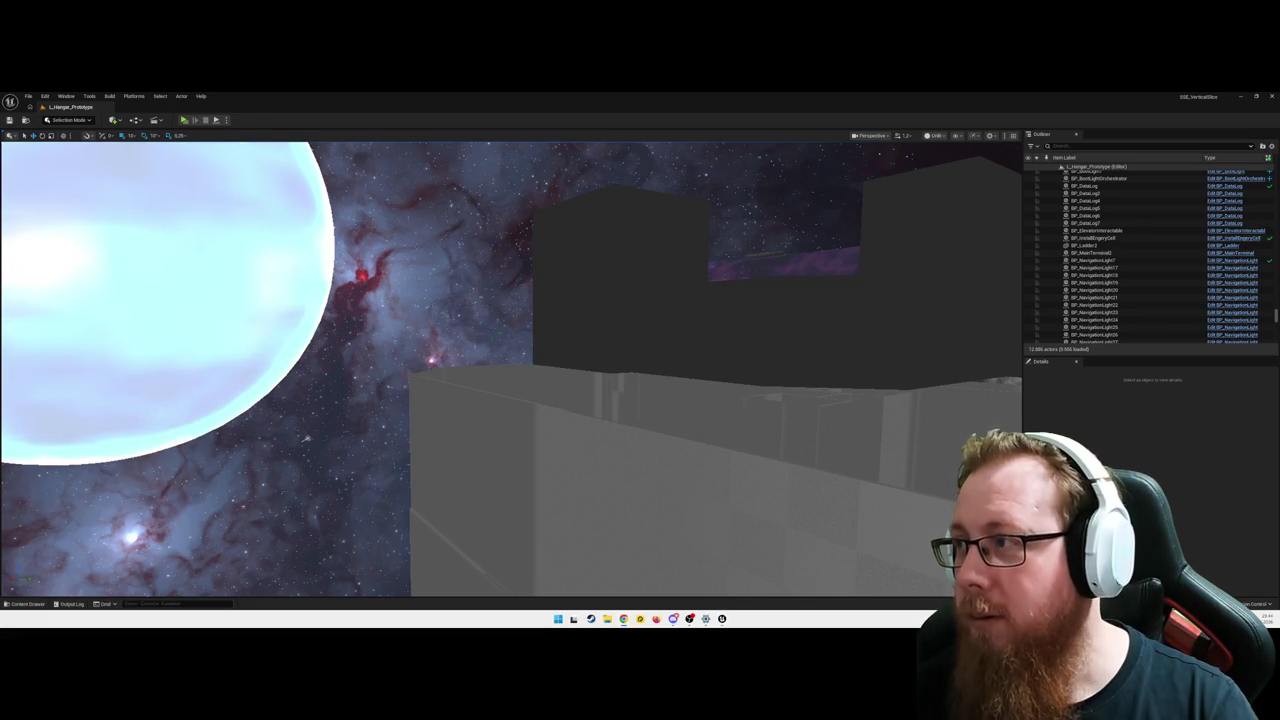
- Look around the exterior at the purple planet and starry sky, then fly back inside up the stairs
drag(307, 437, 480, 437)
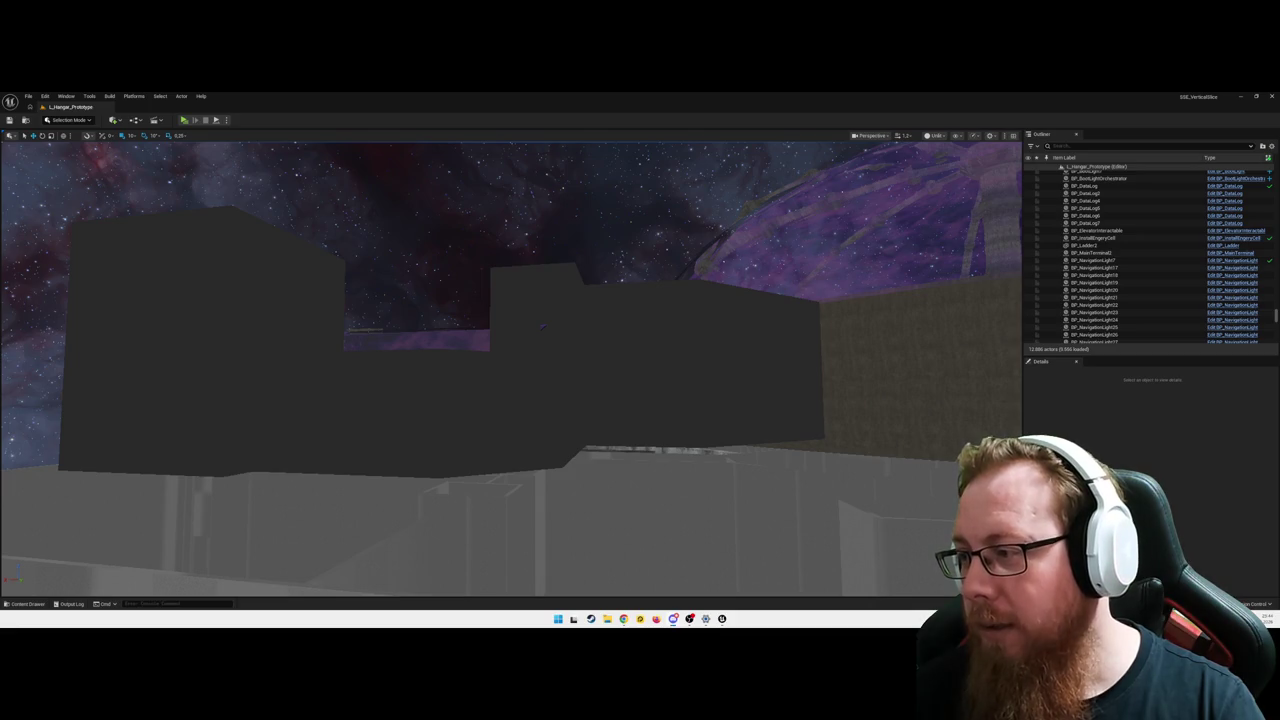
mouse_move(542, 326)
mouse_down()
mouse_move(536, 260)
mouse_move(524, 334)
mouse_move(1003, 432)
mouse_move(945, 432)
mouse_move(975, 428)
mouse_up()
key(w)
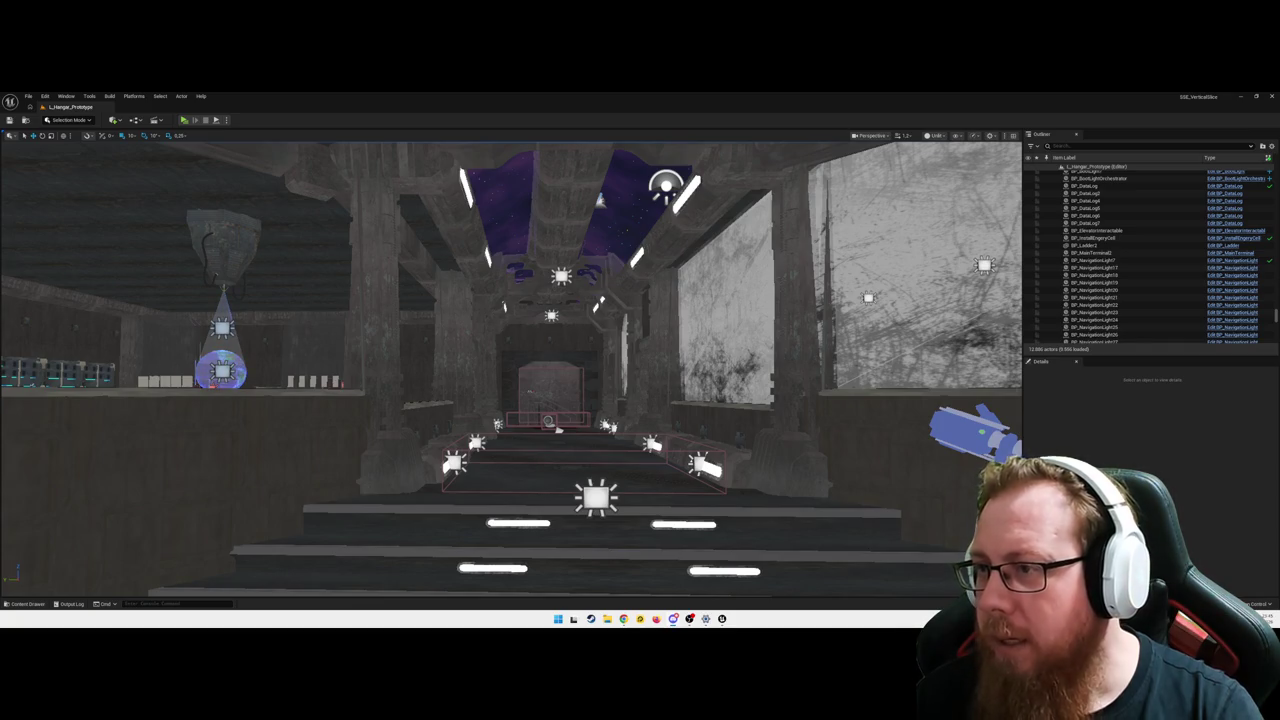
- Fly forward down the corridor, then back away to reveal the steps ahead
key(w)
key(s)
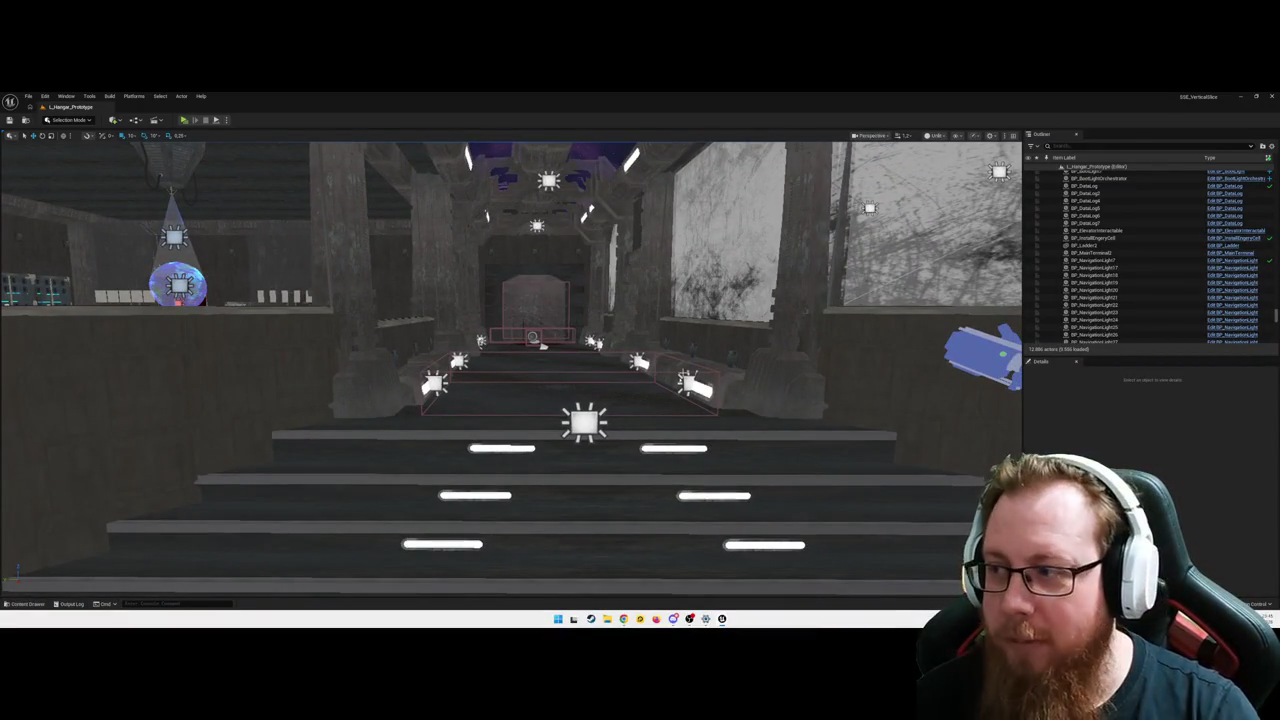
- Fly through the hangar and down the corridor, past the pipe racks and central column
key(w)
key(a)
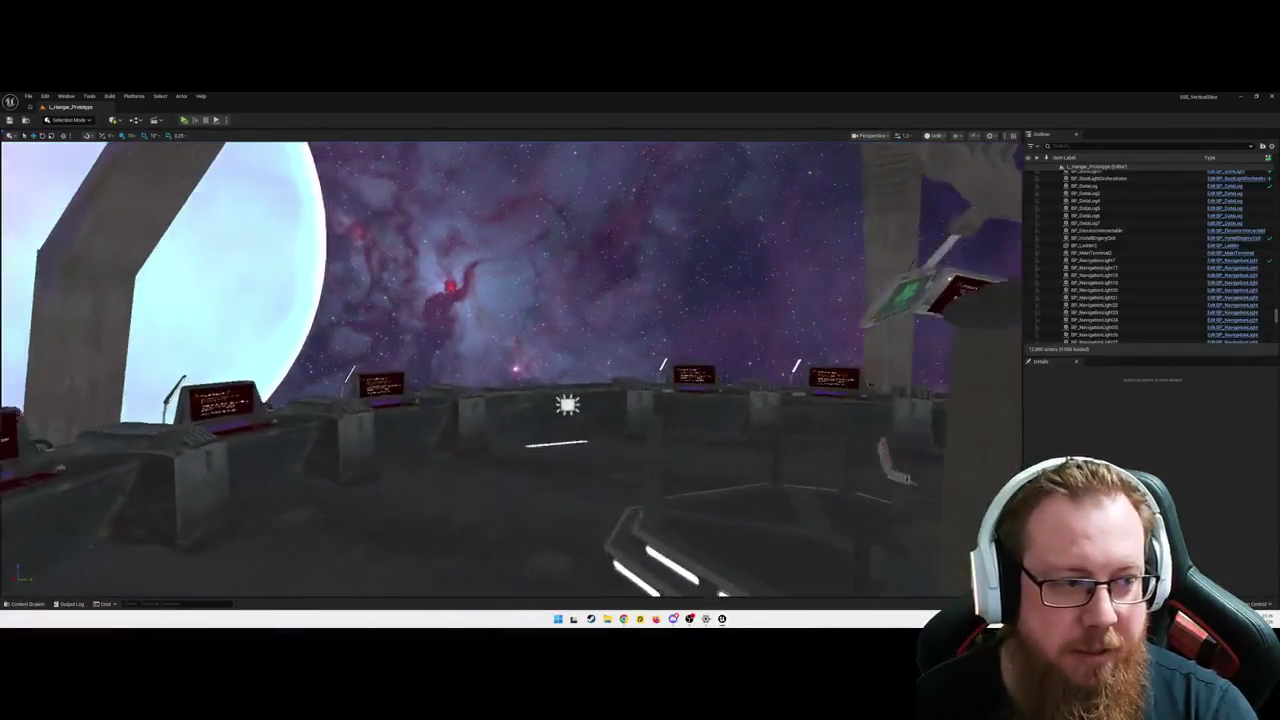
key(w)
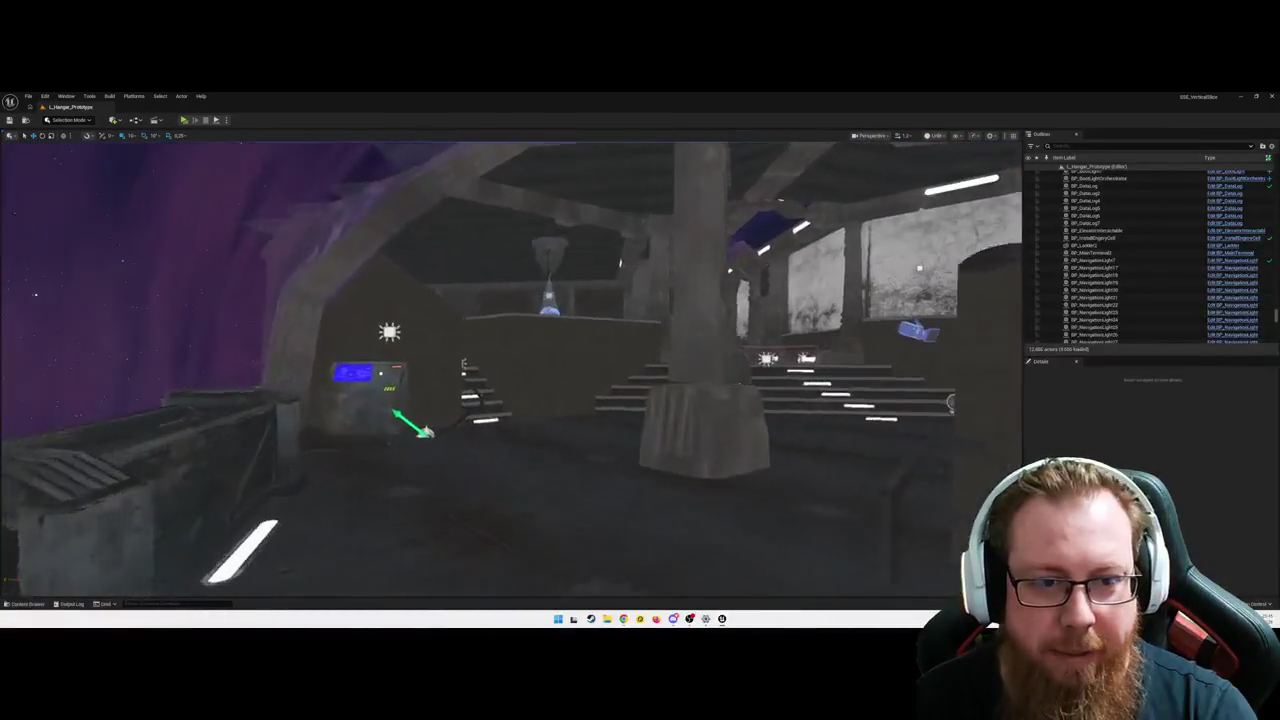
key(a)
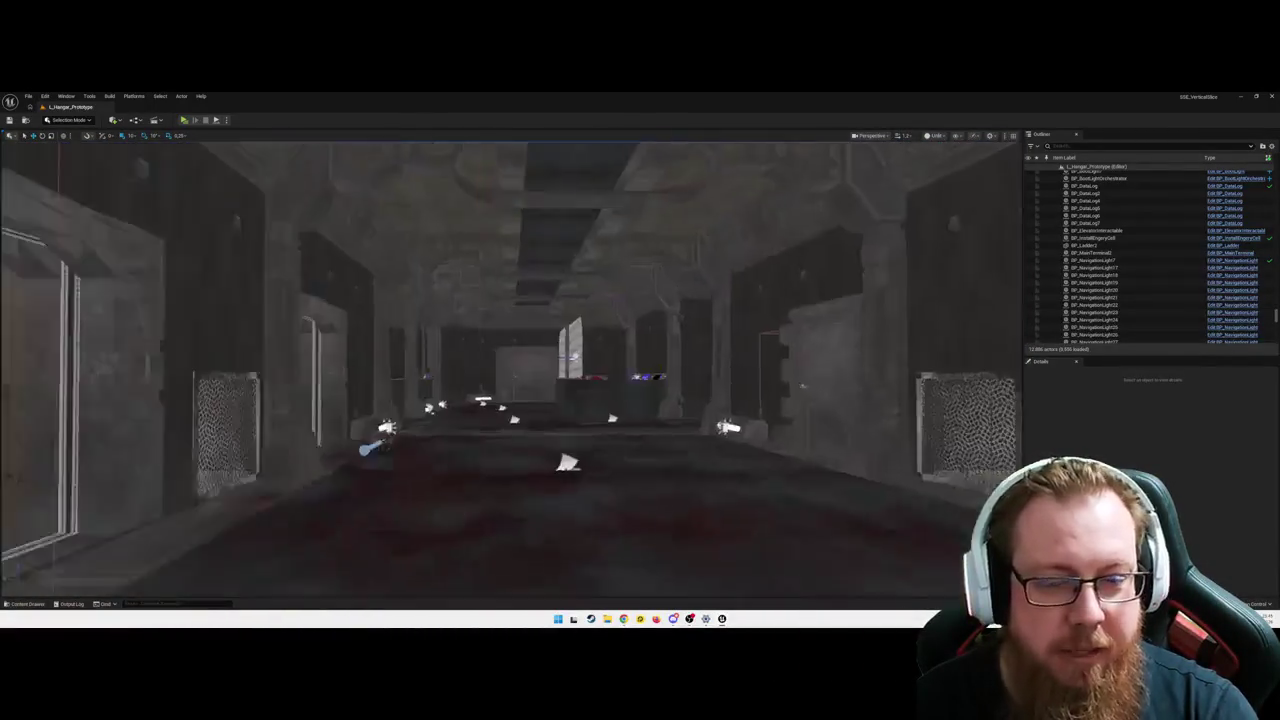
key(w)
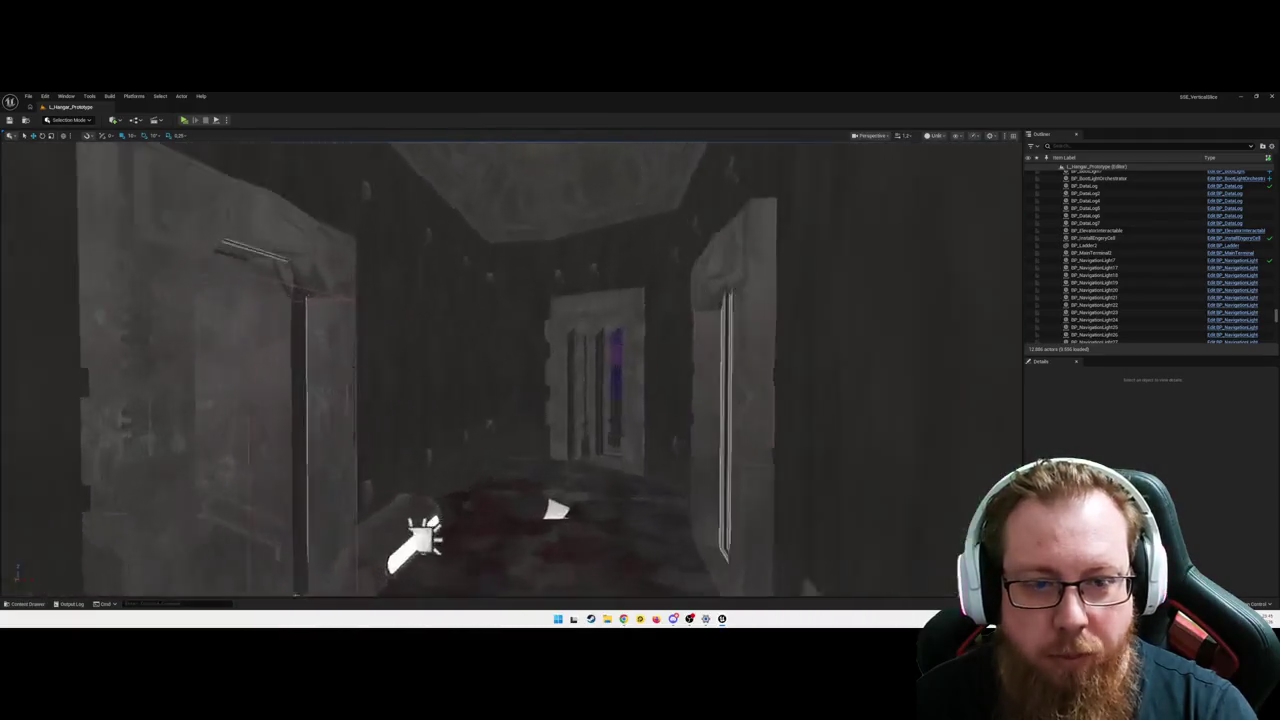
key(w)
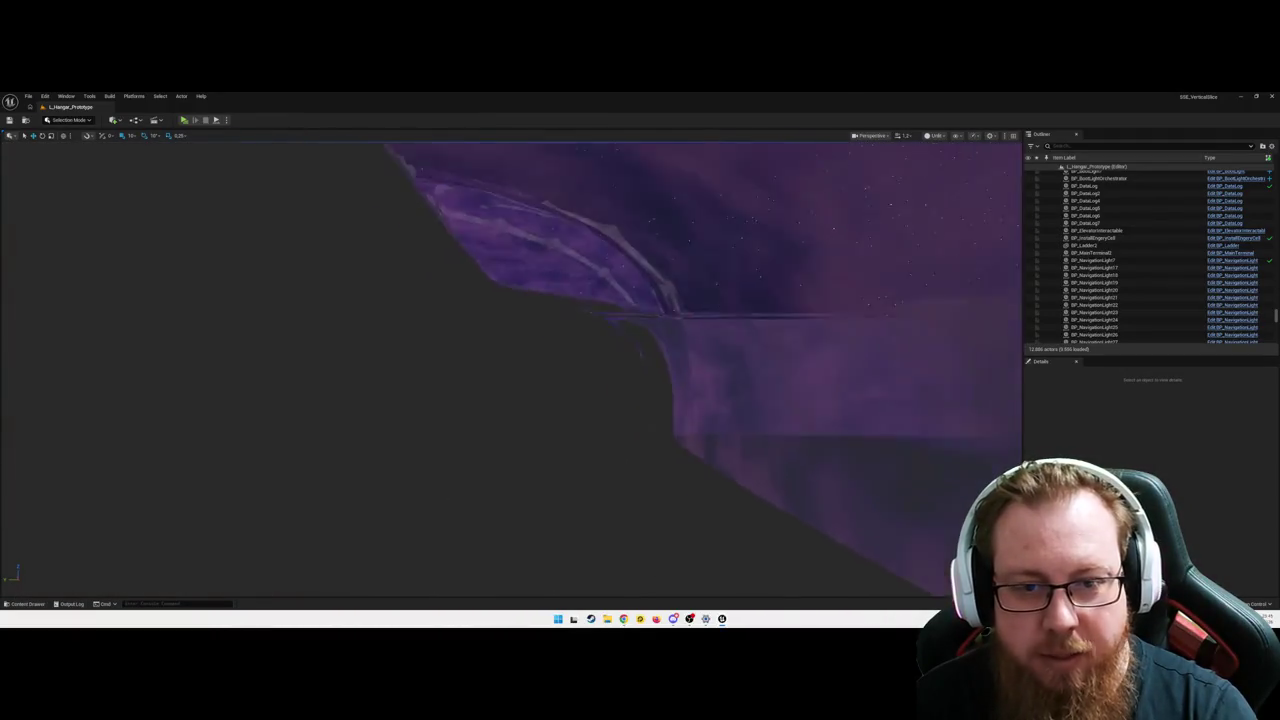
key(w)
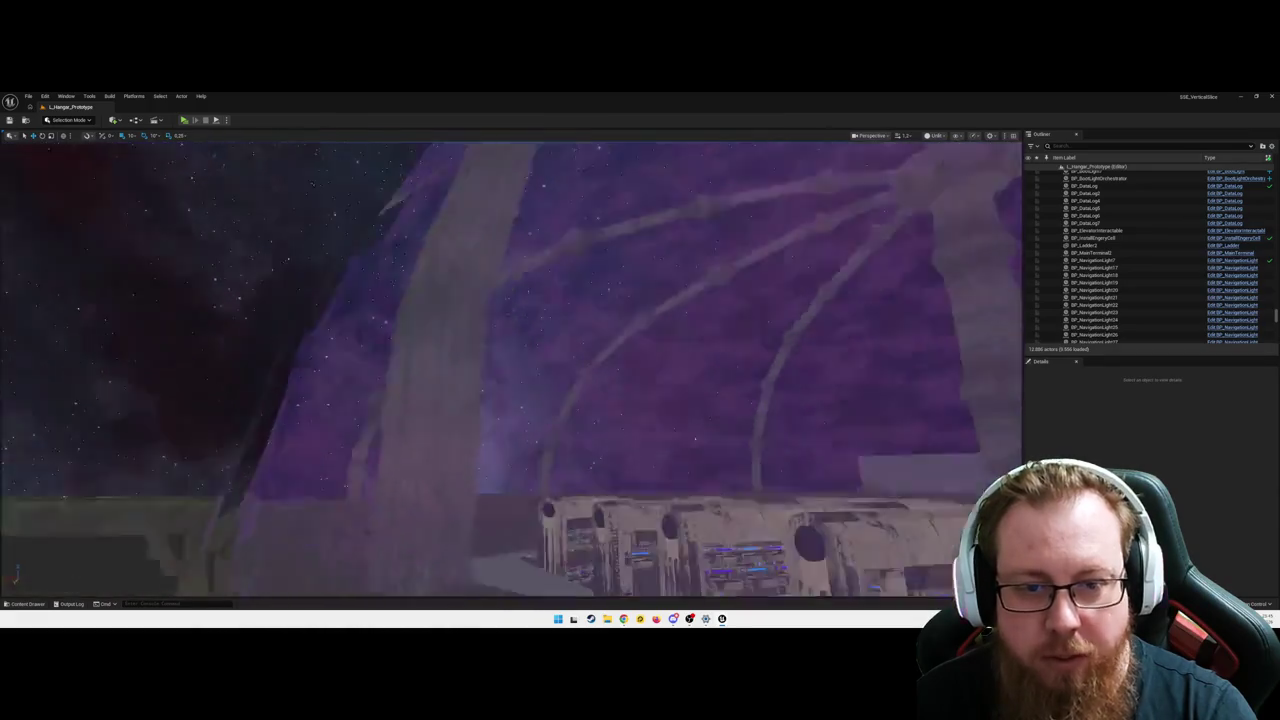
key(w)
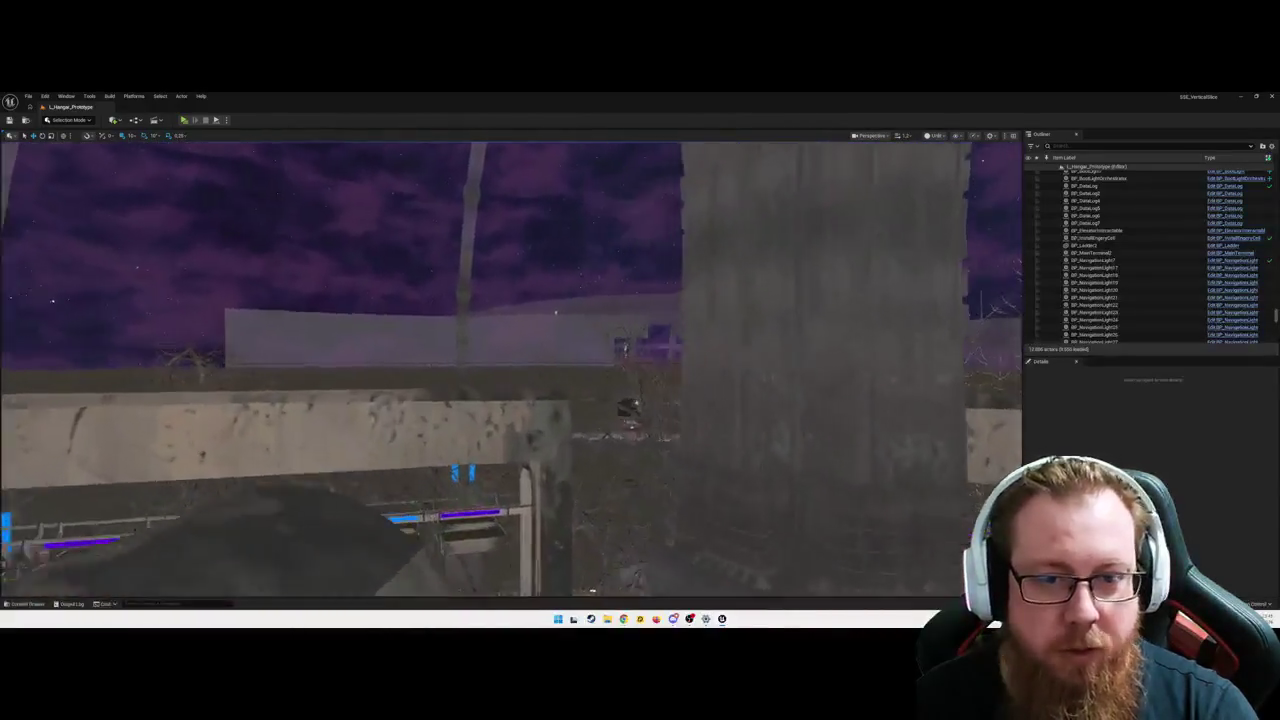
- Cross the dining area toward the counters, then fly on through the level to face the galaxy window
key(w)
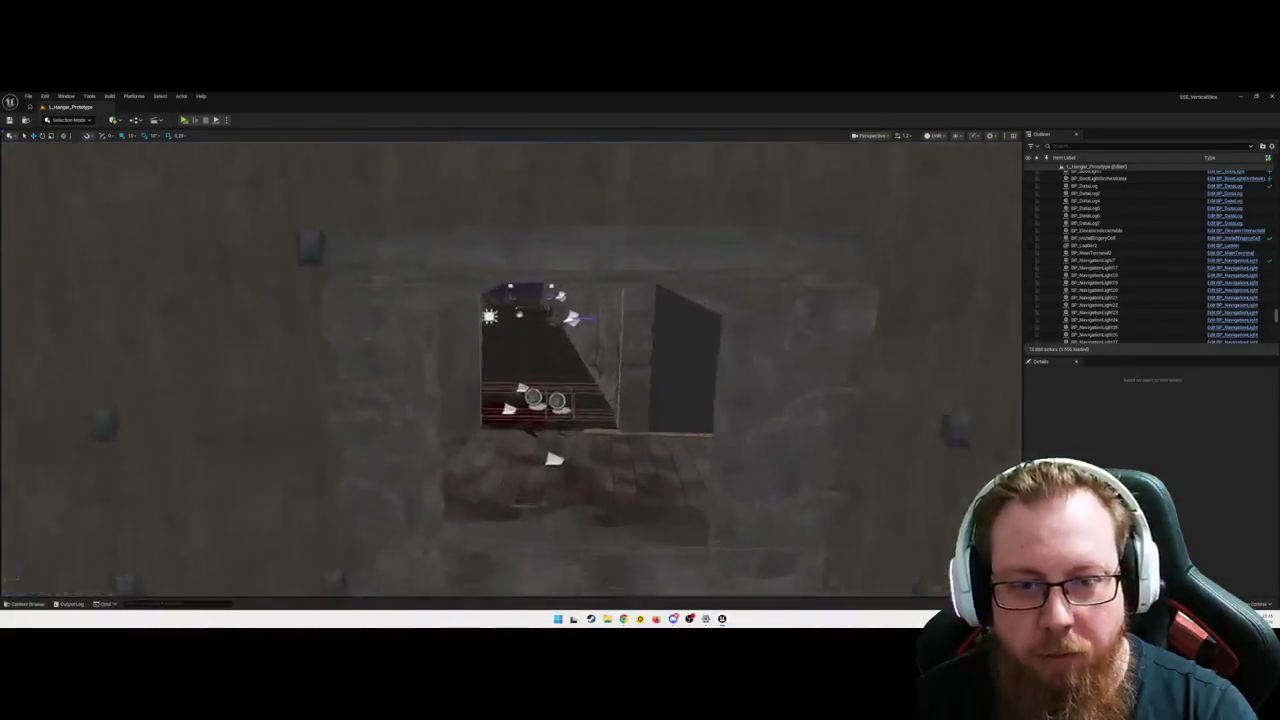
key(w)
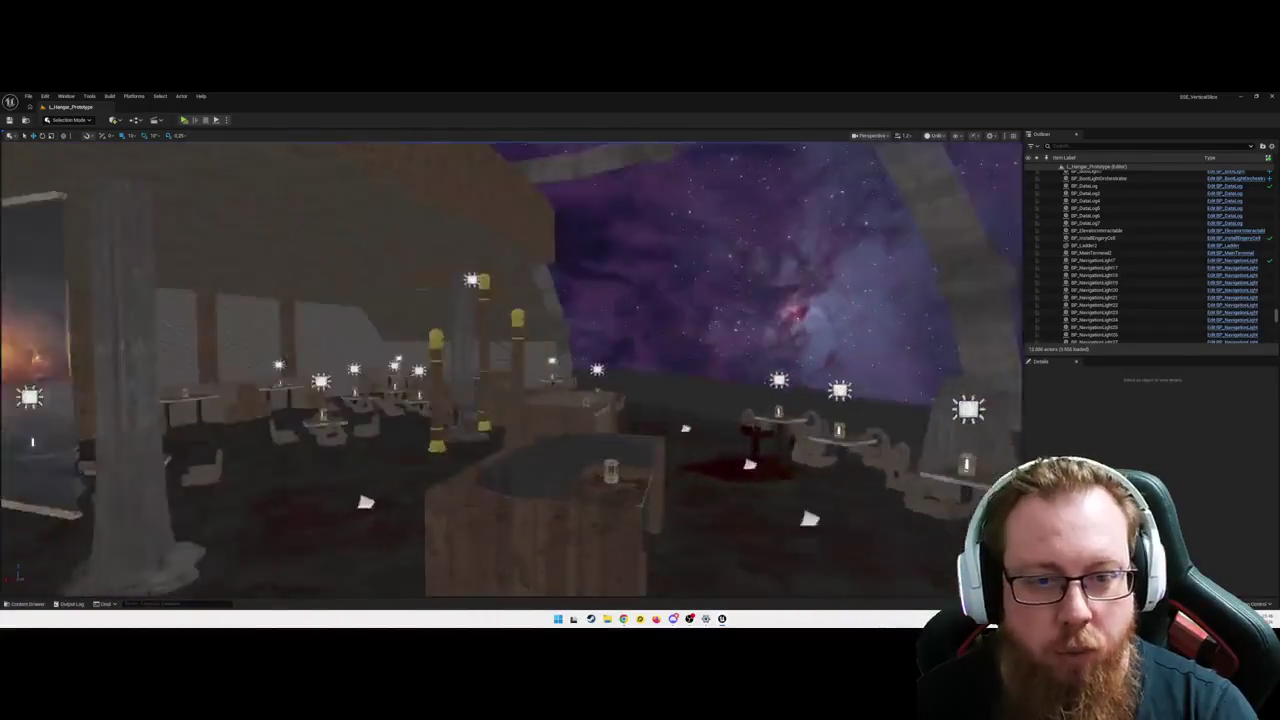
key(w)
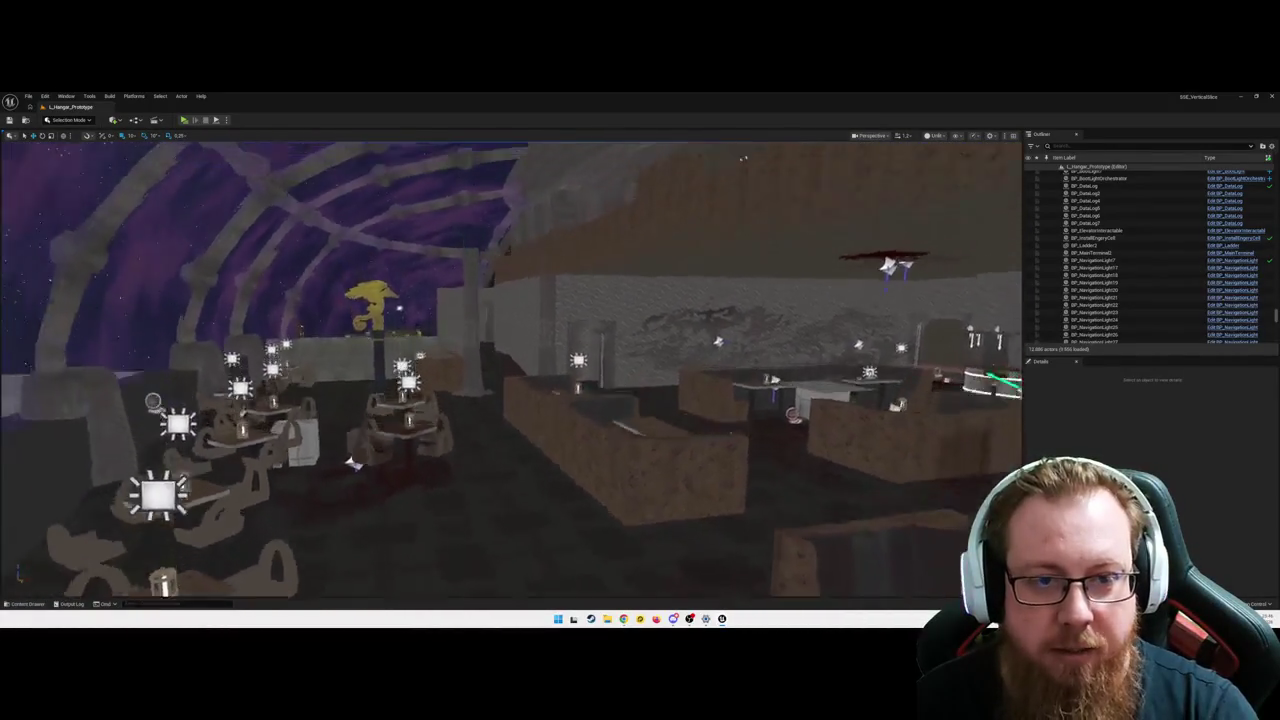
key(s)
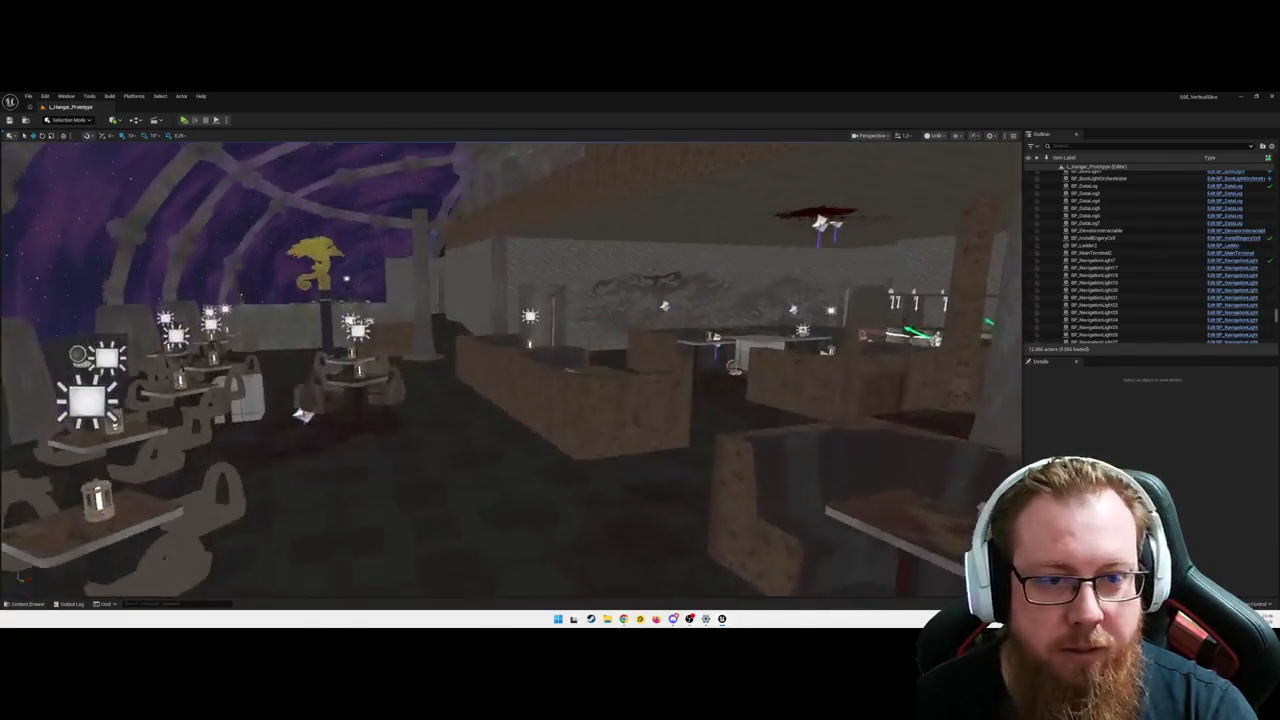
key(w)
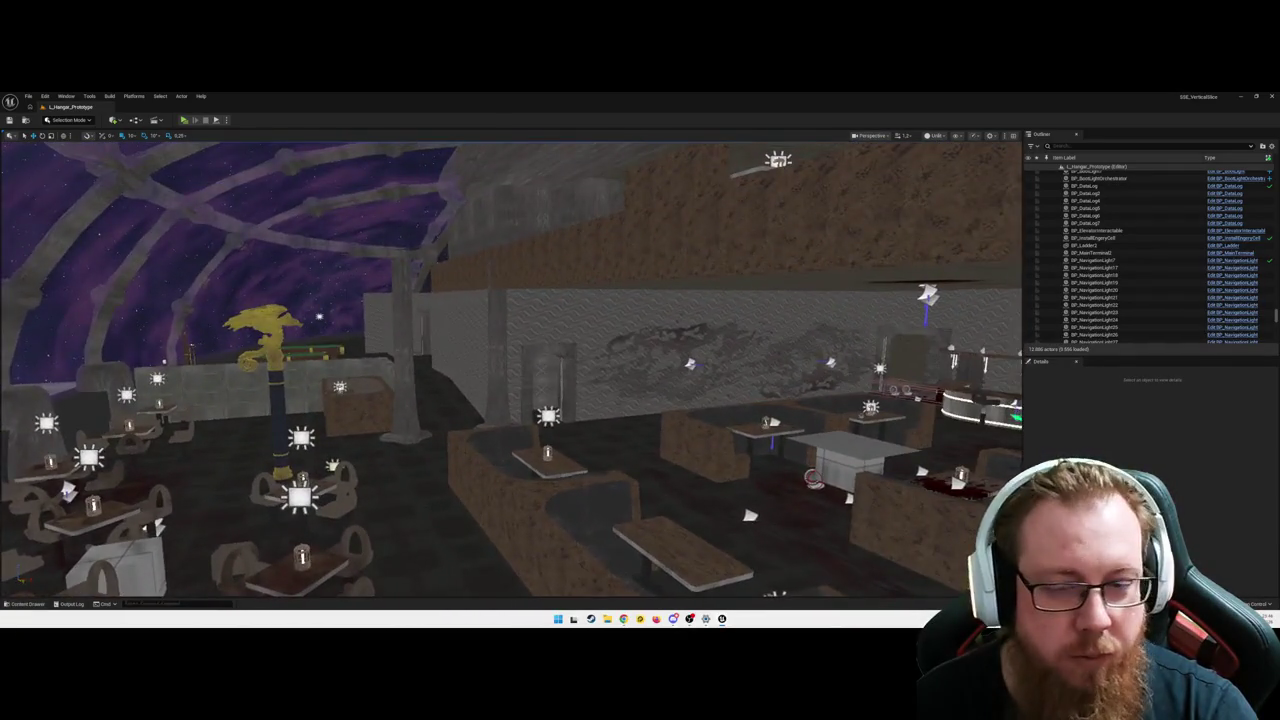
drag(640, 366, 652, 381)
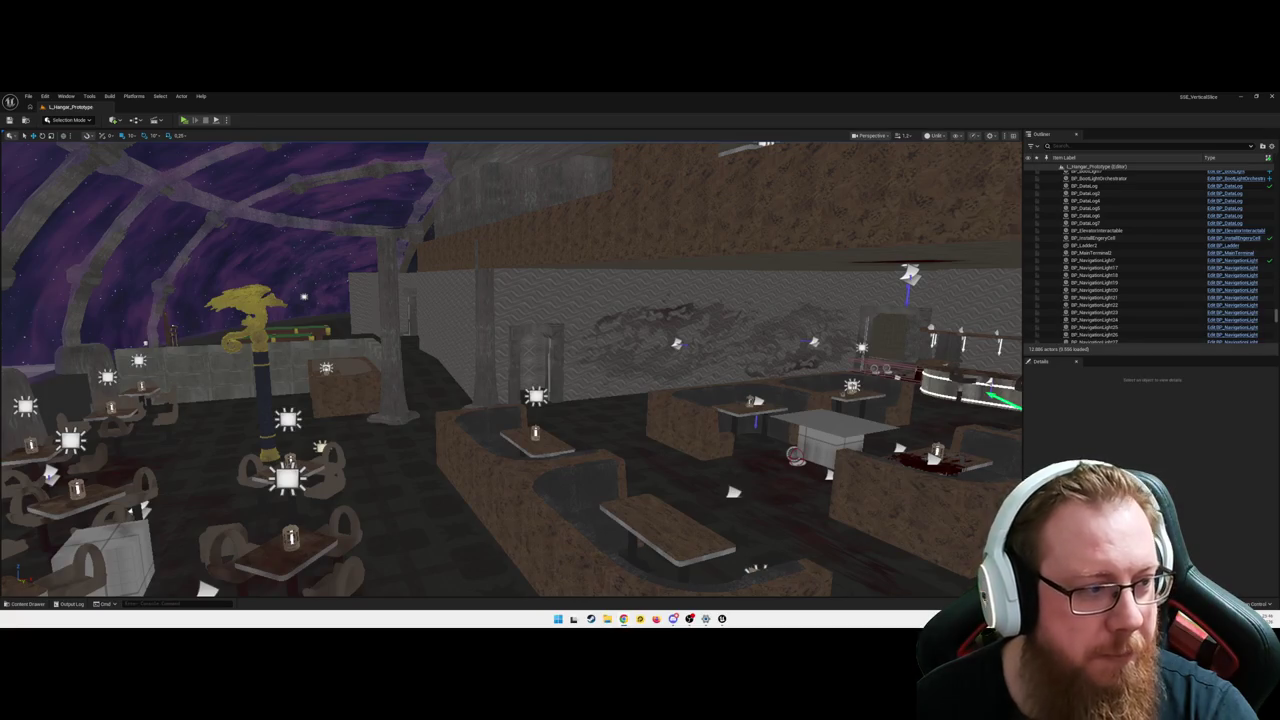
scroll(662, 402, up, 3)
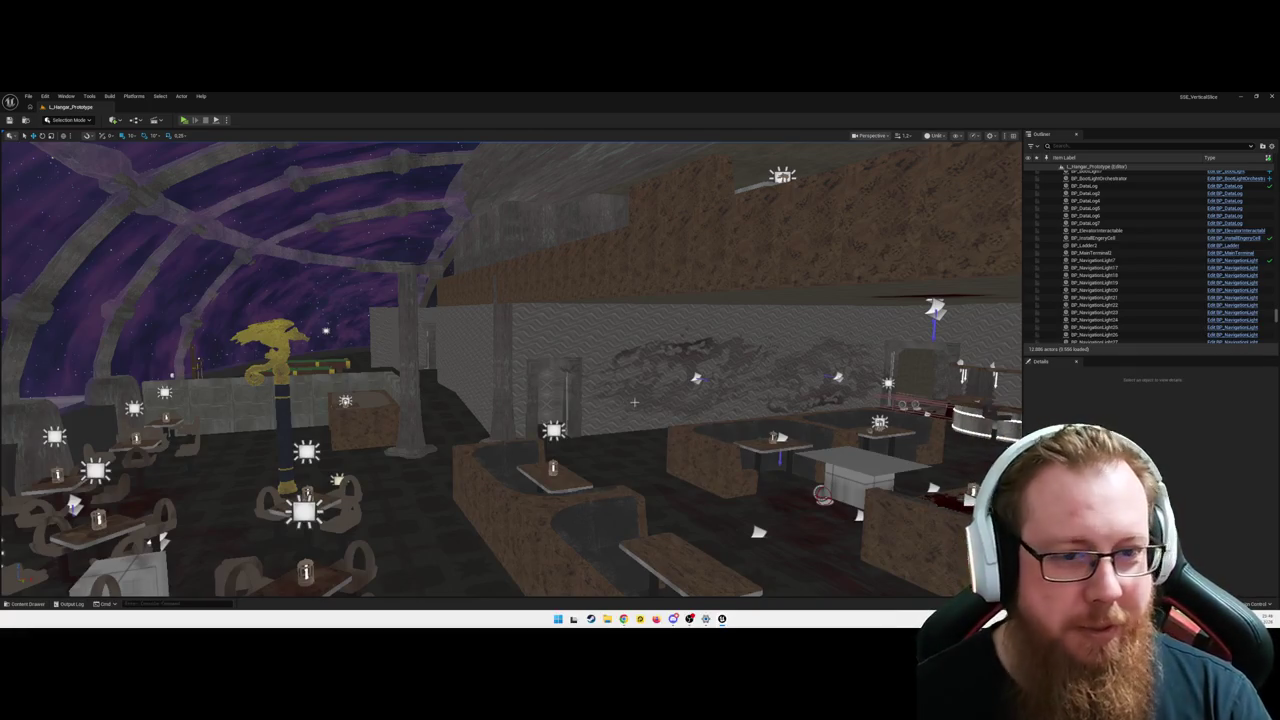
mouse_move(661, 426)
mouse_down()
mouse_move(560, 426)
mouse_move(720, 426)
mouse_move(720, 400)
mouse_move(680, 405)
mouse_move(720, 400)
mouse_move(680, 405)
mouse_move(710, 400)
mouse_move(668, 427)
mouse_move(673, 438)
mouse_up()
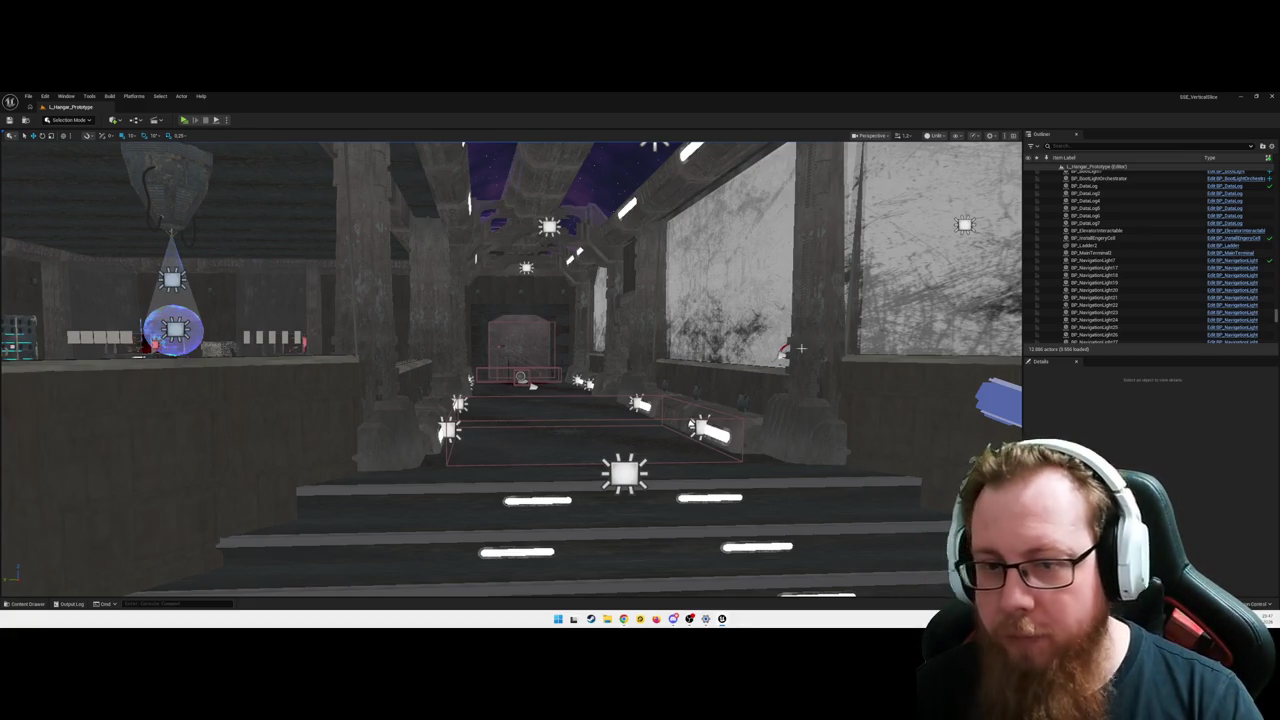
- Fly from the hallway past the terminals, tilt up to the starfield, and pull out to the domes' exterior
mouse_move(620, 370)
mouse_down()
mouse_move(698, 298)
mouse_move(763, 275)
mouse_move(665, 278)
mouse_move(761, 270)
mouse_up()
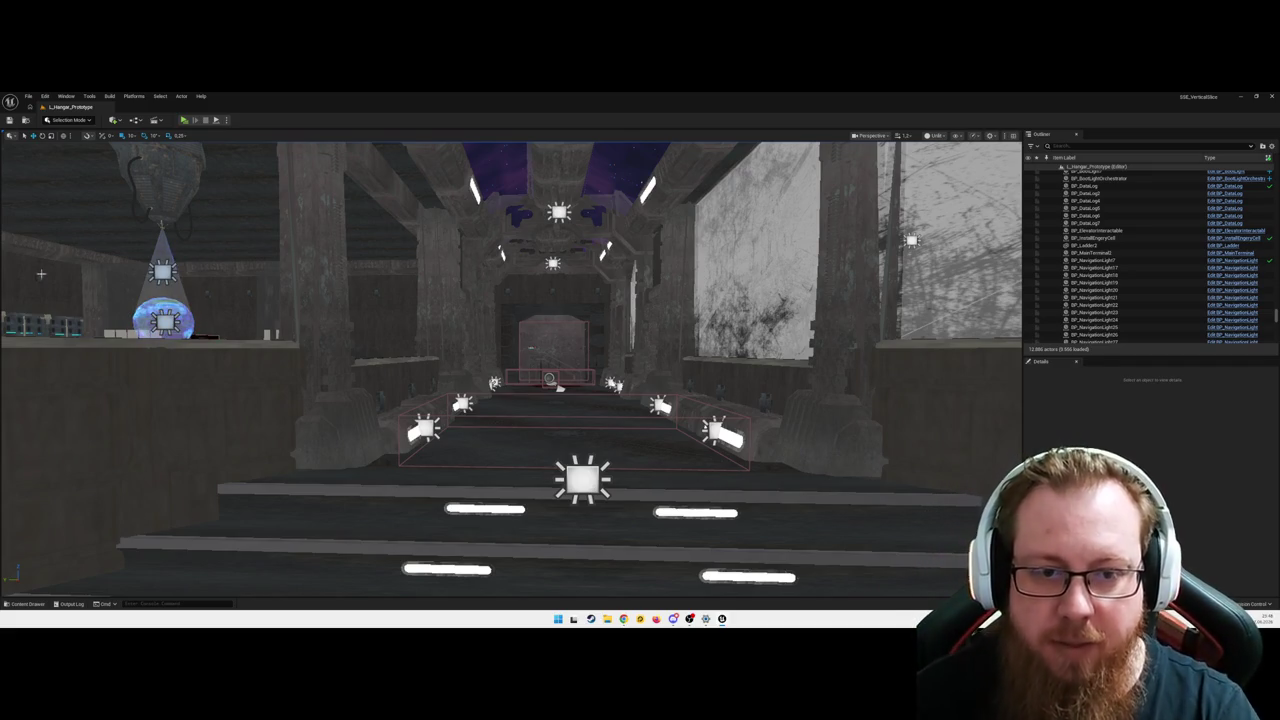
drag(558, 388, 700, 330)
mouse_move(446, 419)
mouse_down()
mouse_move(446, 500)
mouse_move(500, 488)
mouse_up()
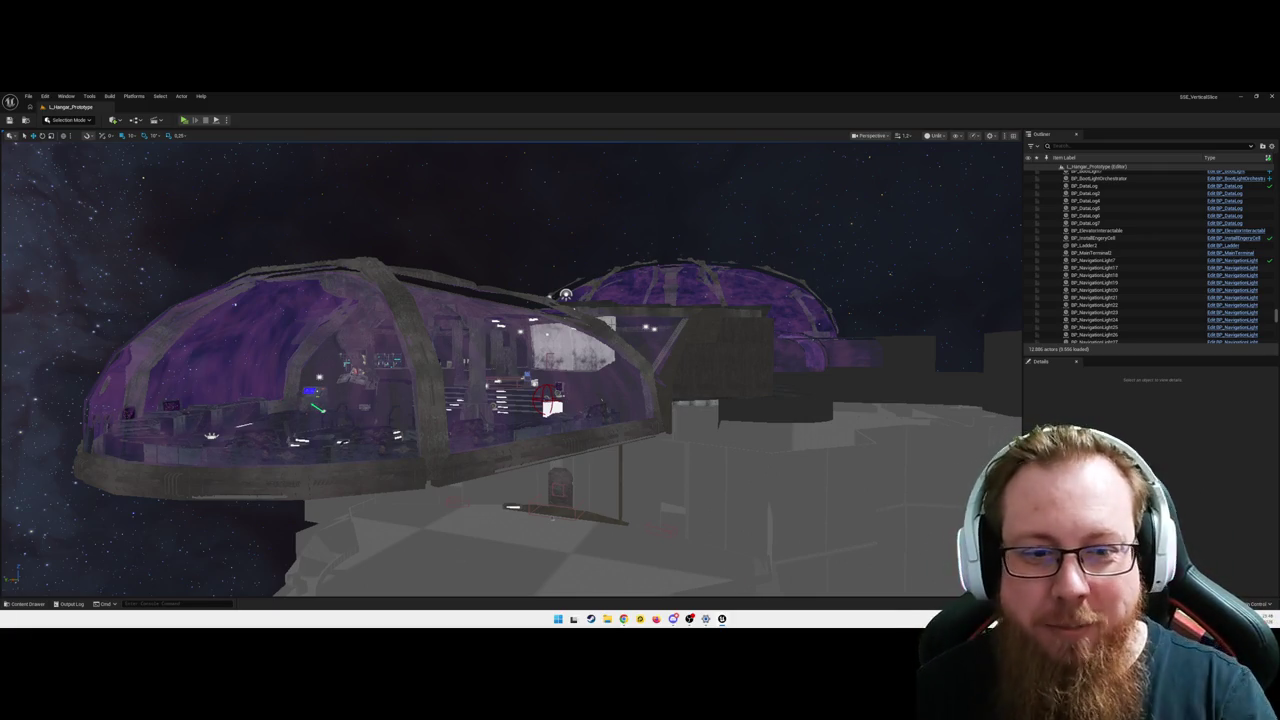
- Fly from the domed structure into the elevator, facing the 'No one will escape' wall
mouse_move(511, 369)
mouse_down()
mouse_move(460, 360)
mouse_move(1013, 392)
mouse_move(960, 372)
mouse_up()
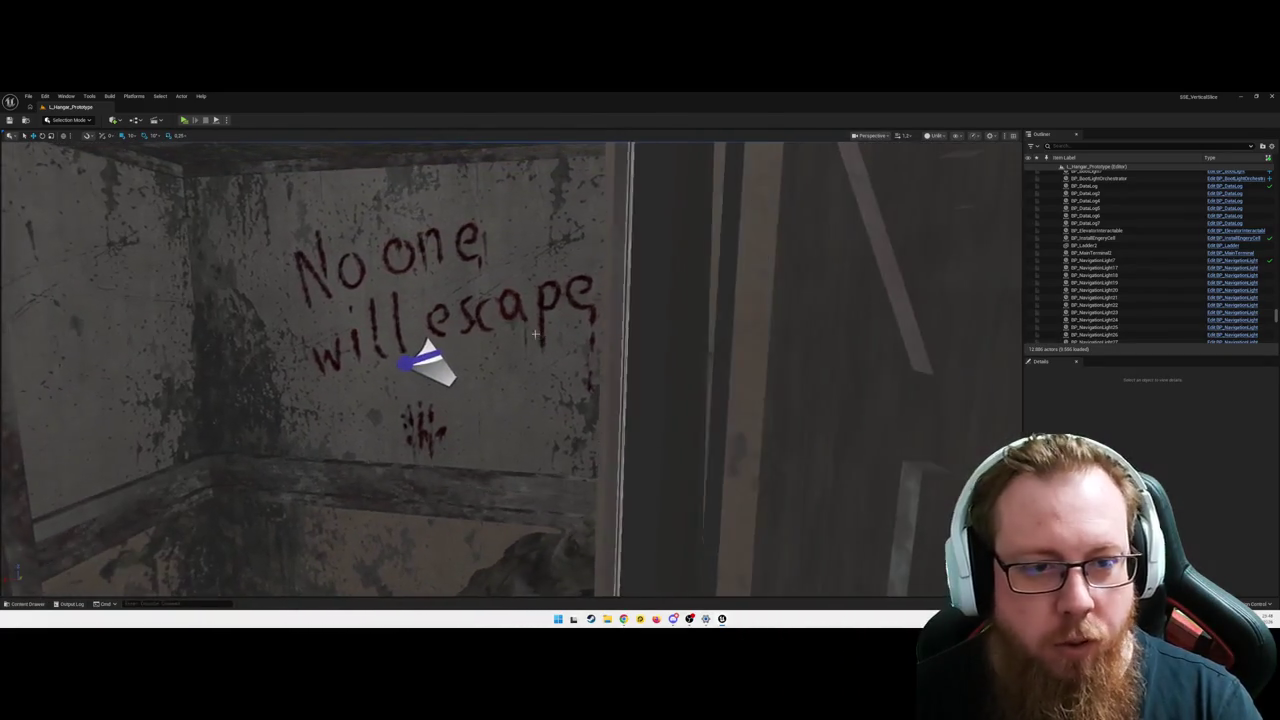
- Select the lift, frame it with F, and select the soldier body on its floor
click(479, 317)
key(f)
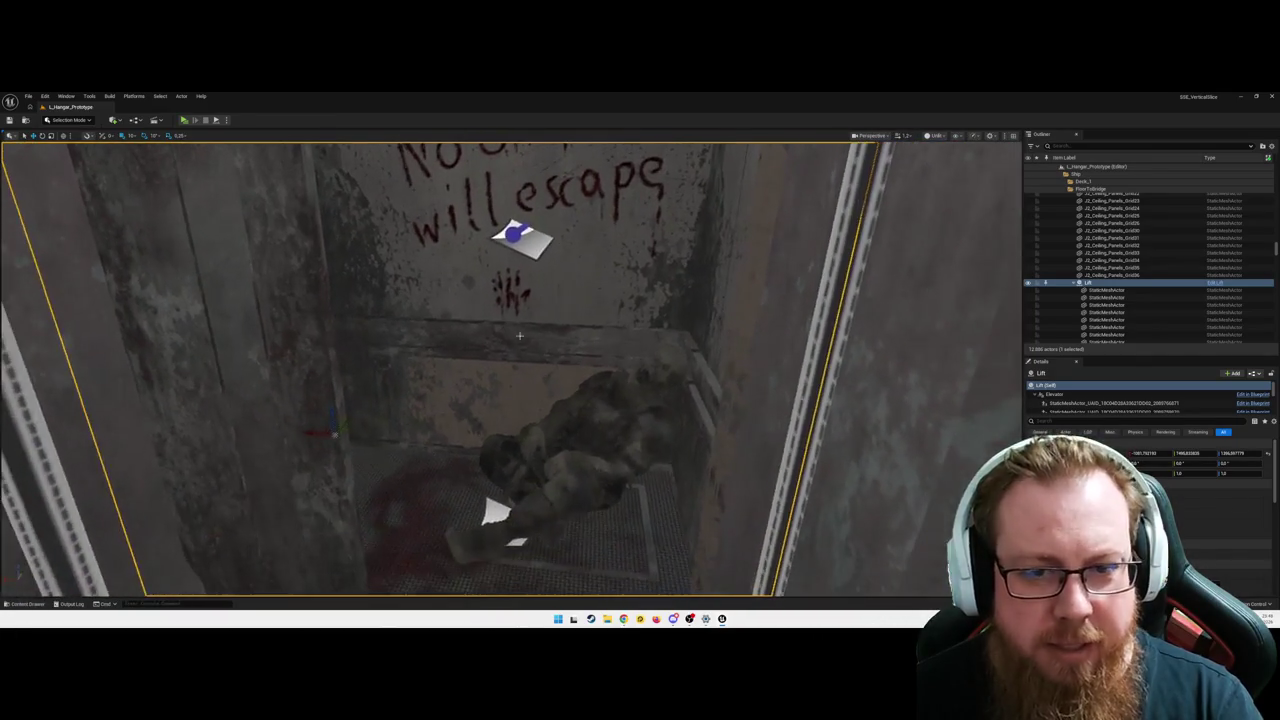
click(560, 430)
scroll(540, 420, up, 2)
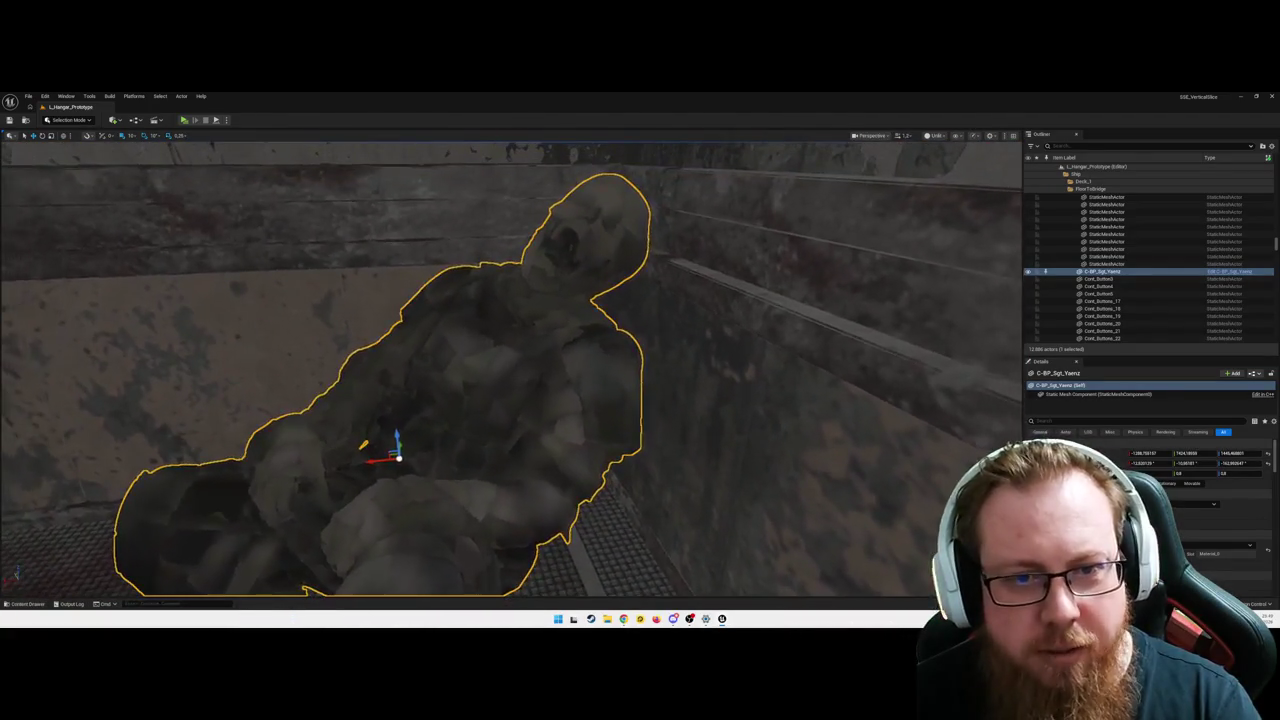
- Open the C-BP_Sgt_Yaenz Blueprint editor, then close it and return to the level
double_click(595, 361)
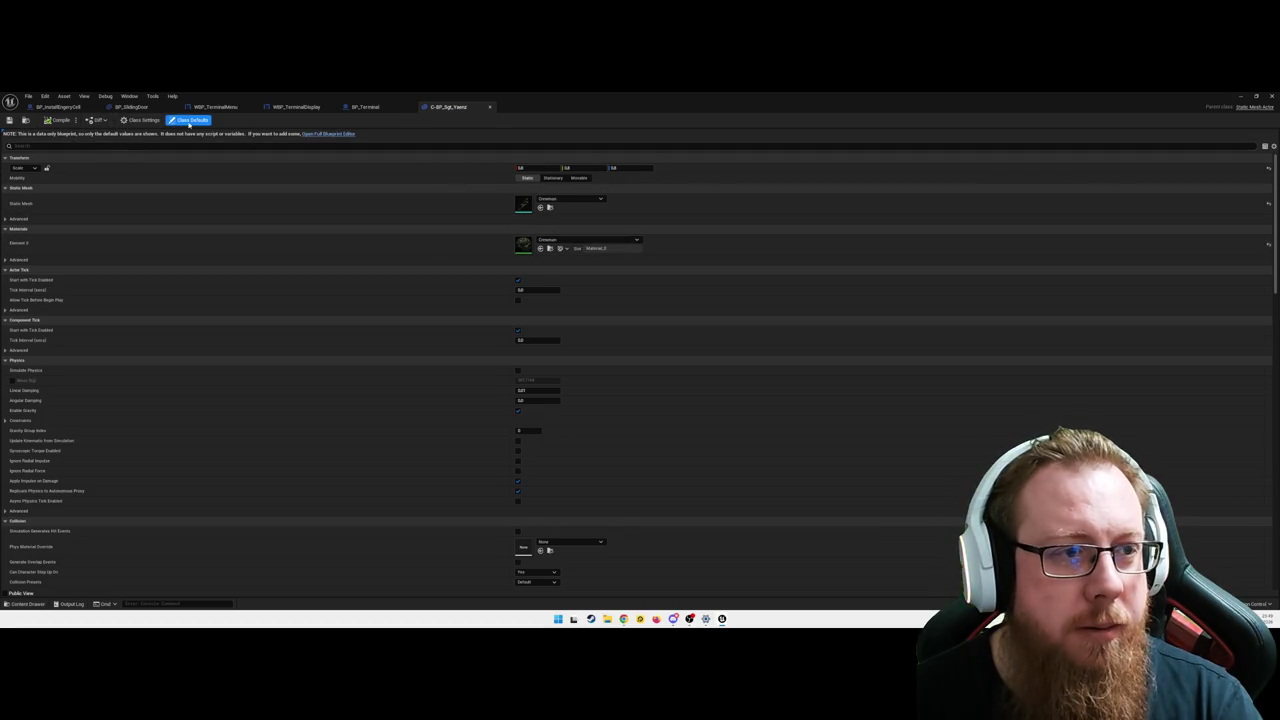
click(489, 106)
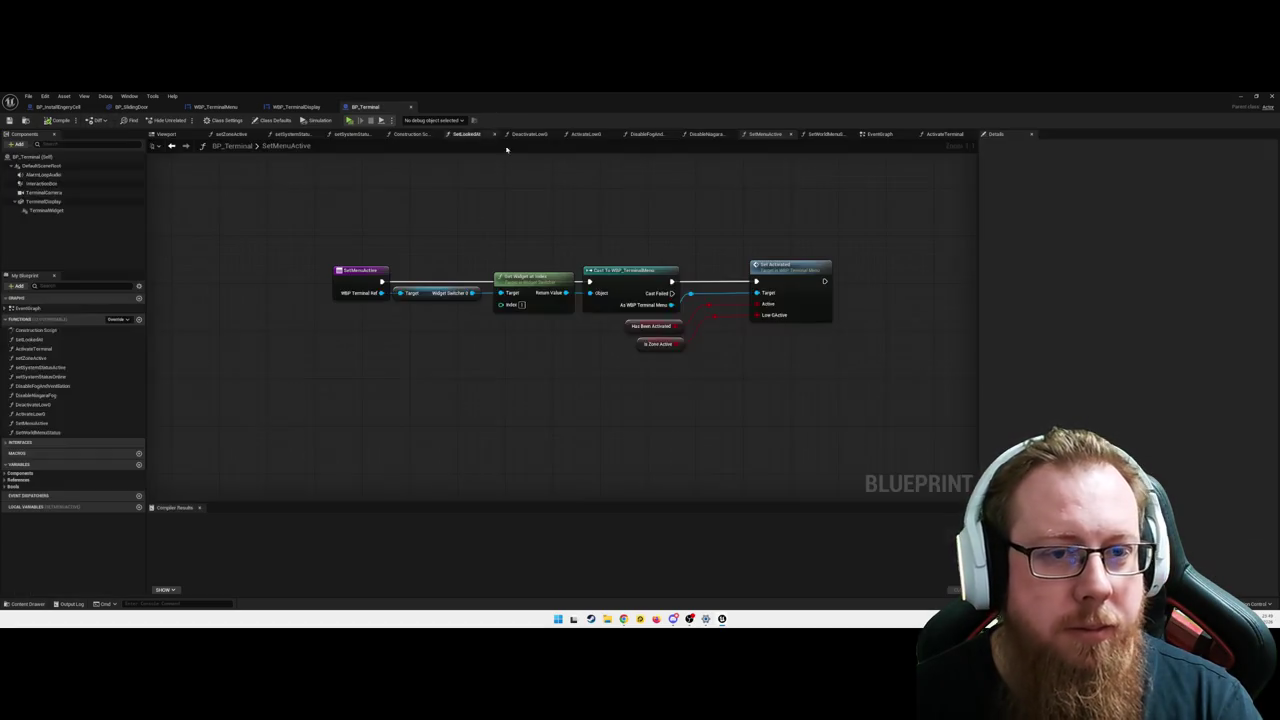
click(1256, 96)
click(1241, 97)
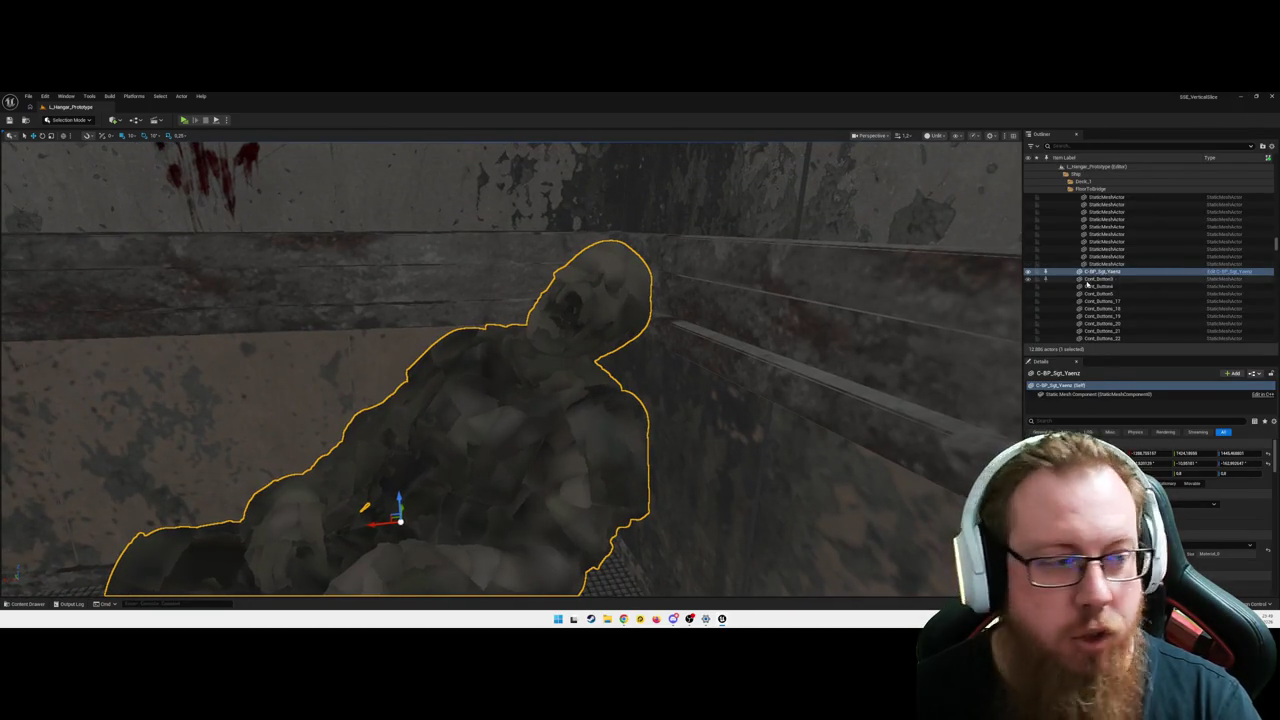
- Fly from the soldier body past the white-walled rooms into the hex-tiled greybox room
mouse_move(618, 367)
mouse_down()
mouse_move(600, 380)
mouse_move(590, 370)
mouse_move(610, 330)
mouse_move(590, 360)
mouse_move(600, 320)
mouse_move(600, 370)
mouse_move(590, 340)
mouse_move(605, 380)
mouse_move(595, 350)
mouse_move(620, 350)
mouse_up()
mouse_move(553, 293)
mouse_down()
mouse_move(499, 390)
mouse_move(515, 358)
mouse_move(440, 352)
mouse_move(518, 374)
mouse_move(526, 340)
mouse_move(552, 365)
mouse_up()
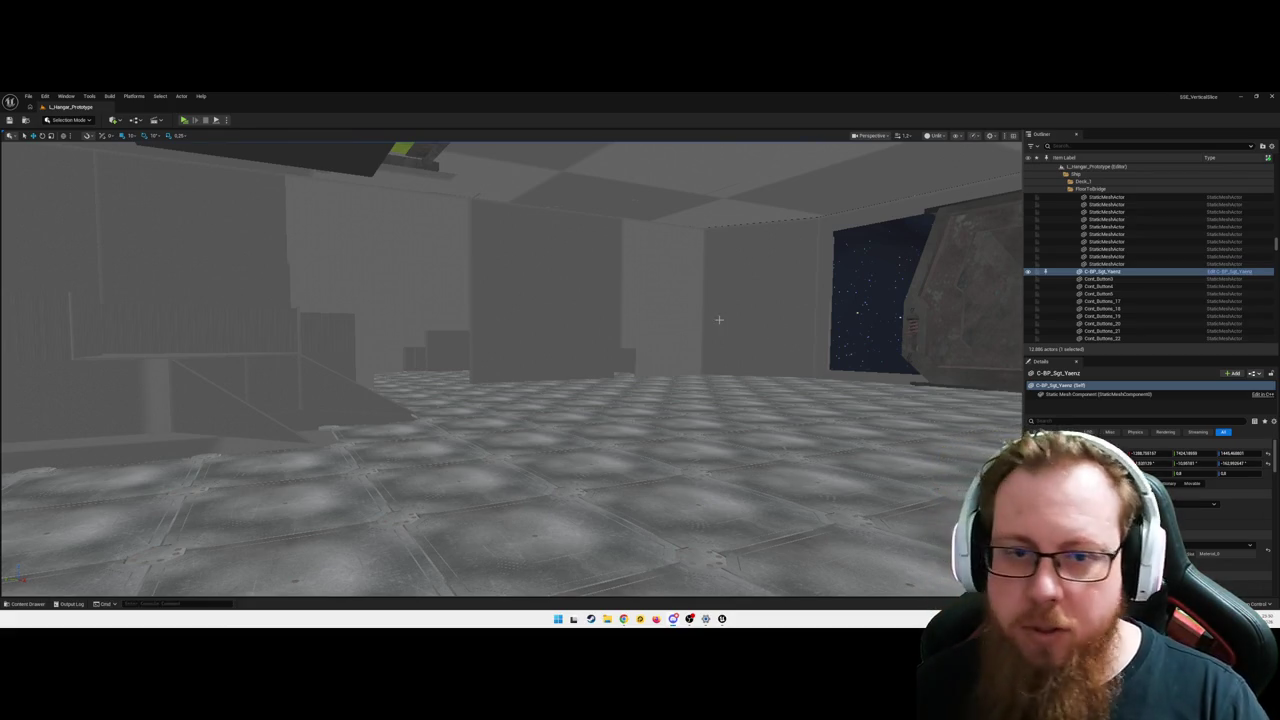
- Fly forward through the greybox room and turn to face the nebula wall screen
key(w)
key(w)
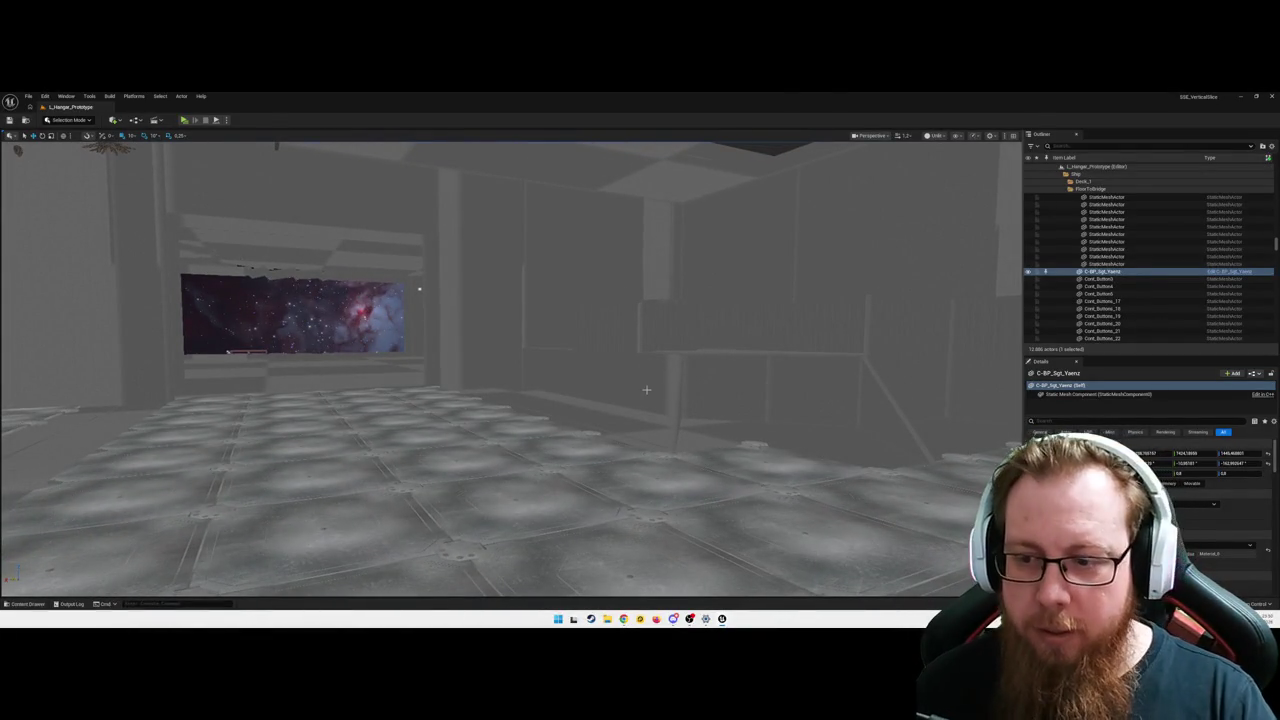
drag(537, 427, 440, 427)
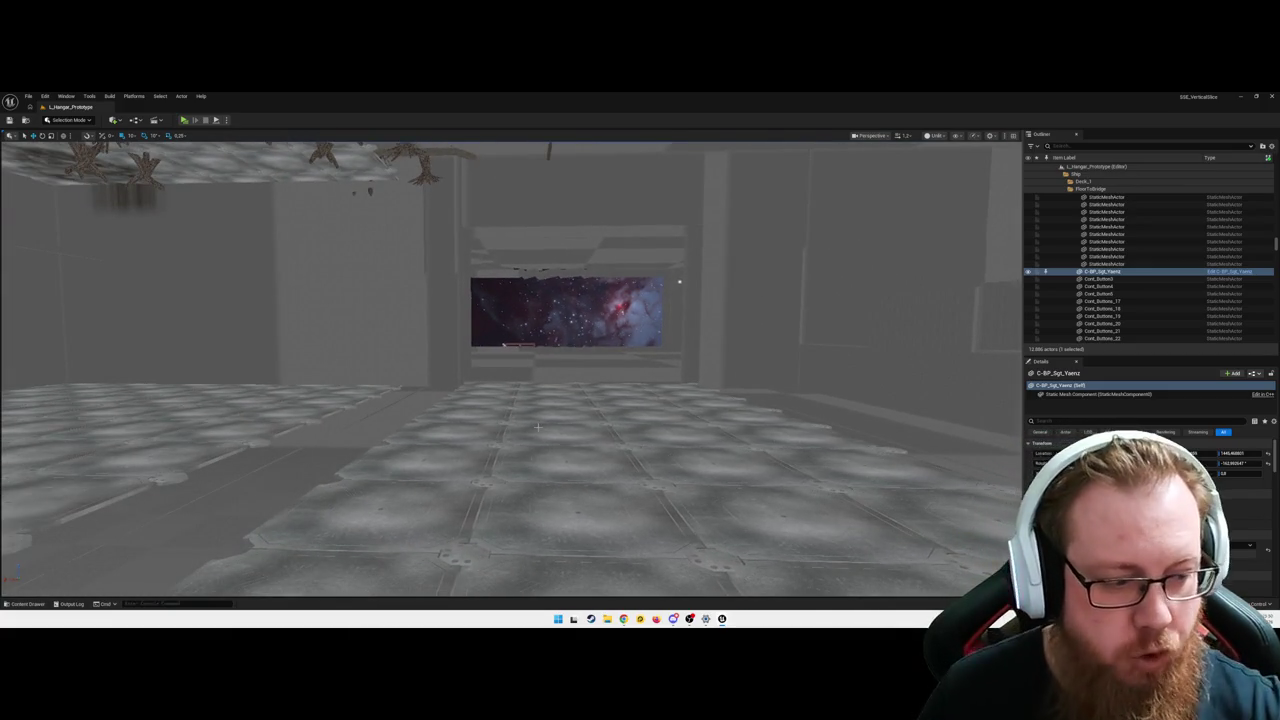